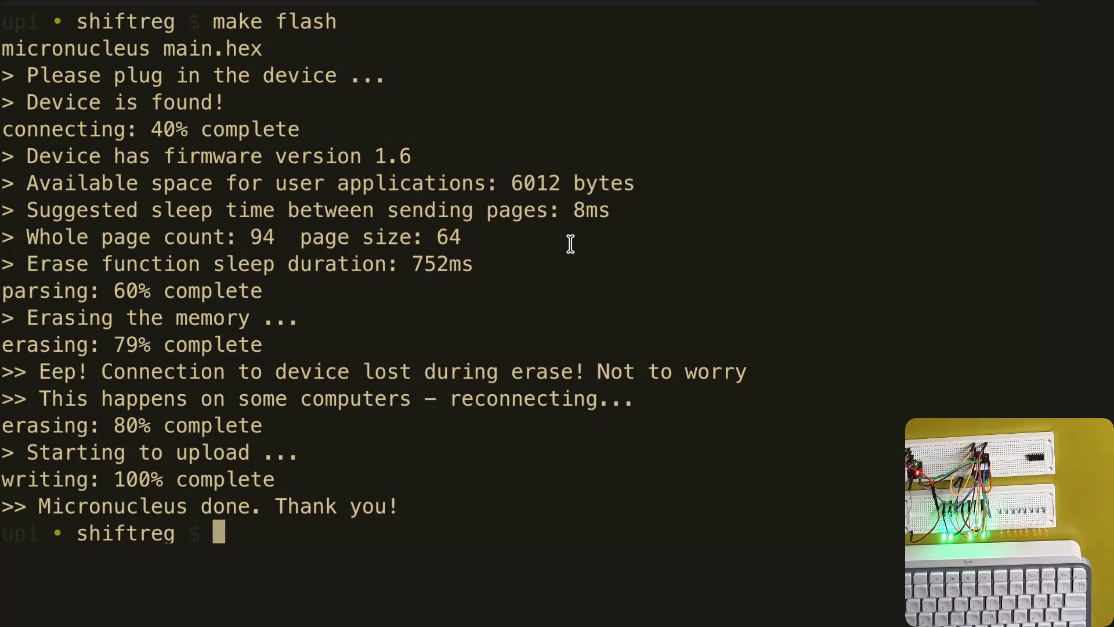
Recall the previous make flash command and clear it to make way for vim main.c
{"action": "key", "text": "Up"}
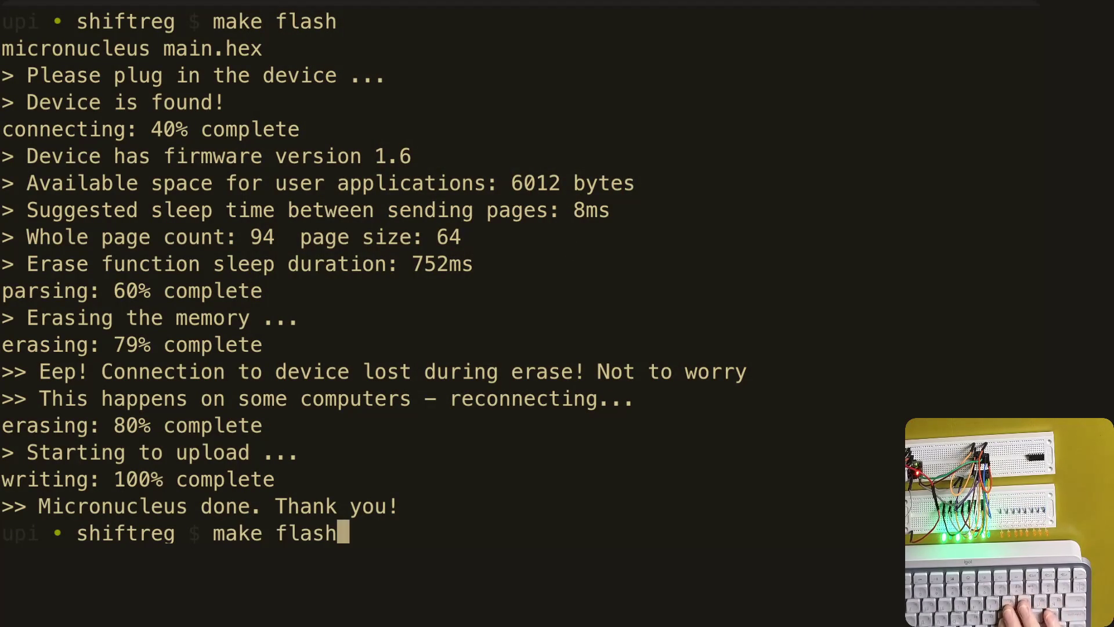
{"action": "key", "text": "BackSpace"}
{"action": "key", "text": "BackSpace"}
{"action": "key", "text": "BackSpace"}
{"action": "key", "text": "BackSpace"}
{"action": "key", "text": "BackSpace"}
{"action": "key", "text": "BackSpace"}
{"action": "type", "text": "vim main.c"}
Open main.c and insert the if test on bit i of value with a data_high() call under the for header
{"action": "key", "text": "Return"}
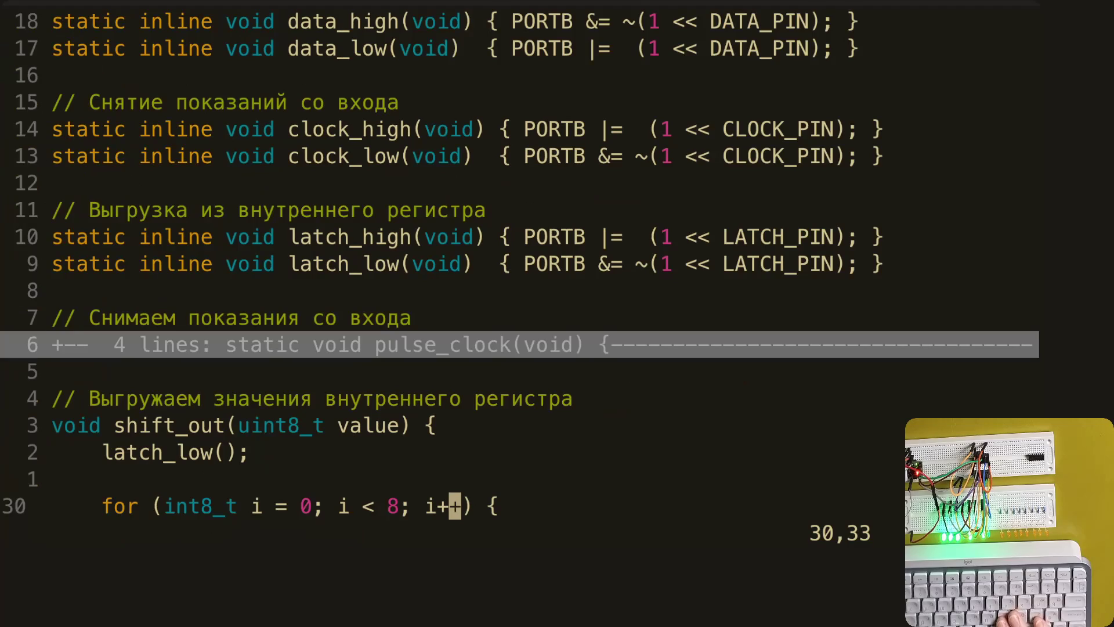
{"action": "key", "text": "k"}
{"action": "key", "text": "k"}
{"action": "key", "text": "j"}
{"action": "key", "text": "j"}
{"action": "type", "text": "oif (value & (1 << i))"}
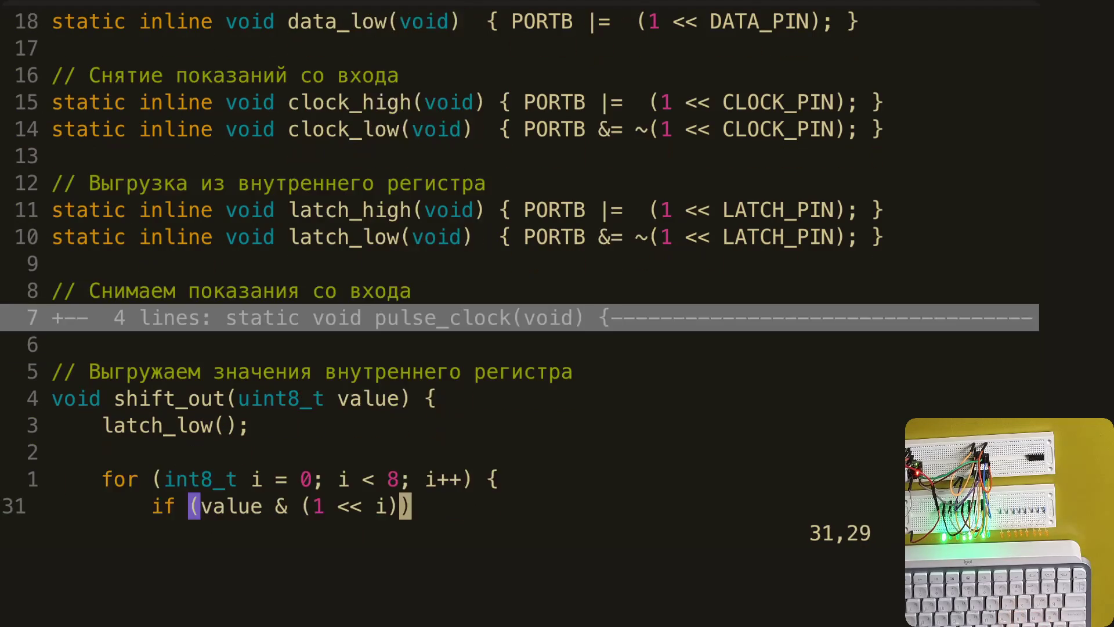
{"action": "key", "text": "Return"}
{"action": "type", "text": "data_high();"}
{"action": "key", "text": "k"}
{"action": "key", "text": "k"}
{"action": "key", "text": "j"}
{"action": "key", "text": "j"}
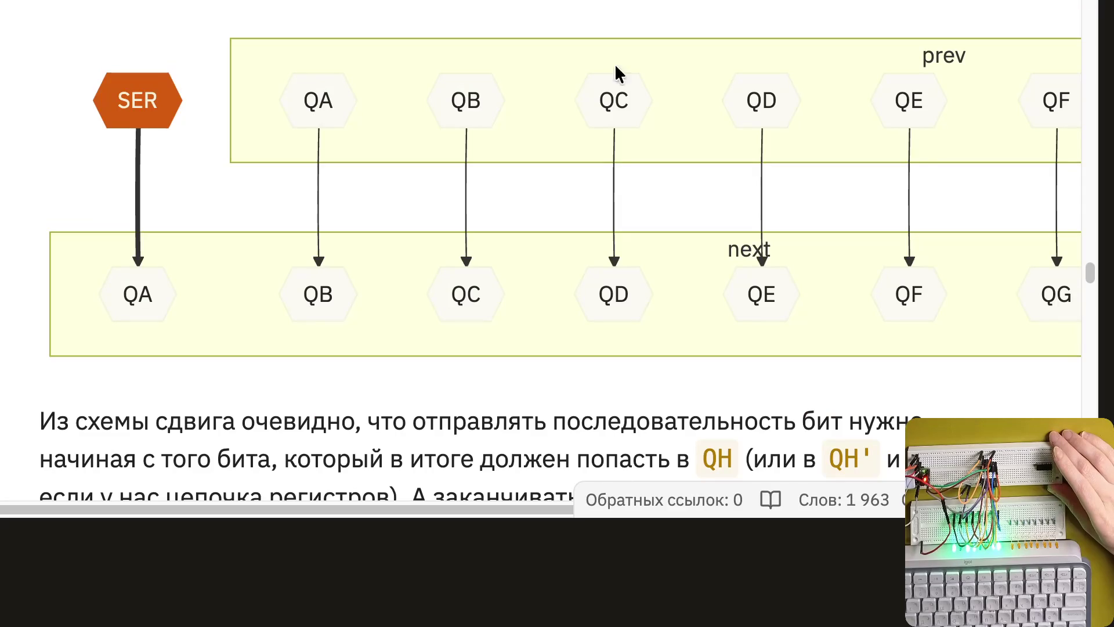
{"action": "scroll", "coordinate": [622, 154], "scroll_direction": "down", "scroll_amount": 5}
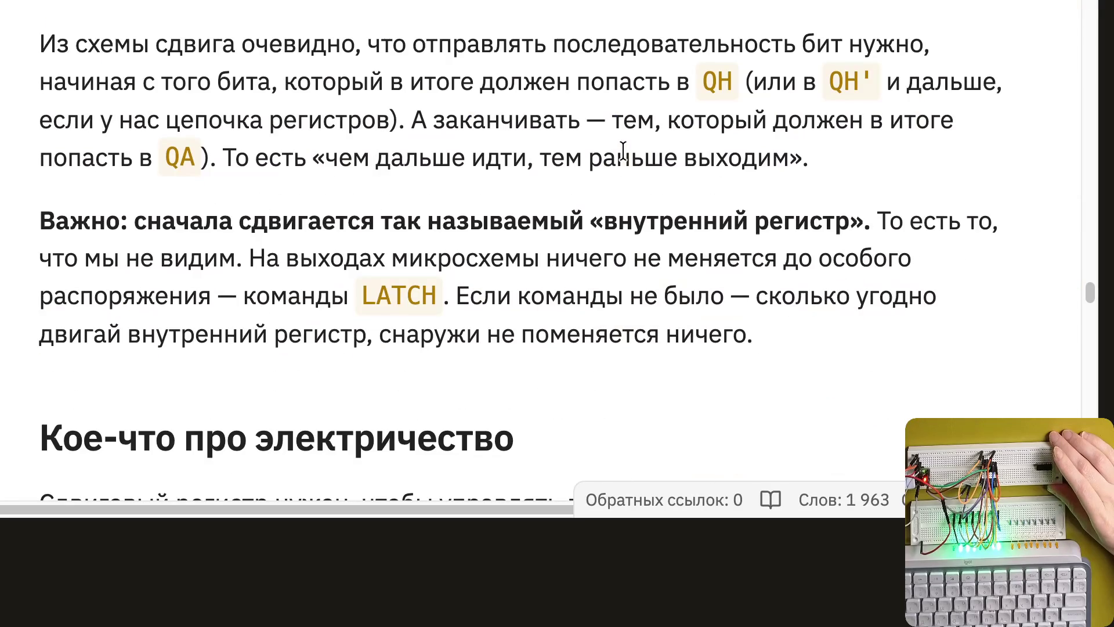
{"action": "scroll", "coordinate": [622, 153], "scroll_direction": "up", "scroll_amount": 2}
{"action": "scroll", "coordinate": [622, 150], "scroll_direction": "up", "scroll_amount": 2}
{"action": "scroll", "coordinate": [623, 151], "scroll_direction": "up", "scroll_amount": 5}
{"action": "scroll", "coordinate": [624, 149], "scroll_direction": "up", "scroll_amount": 5}
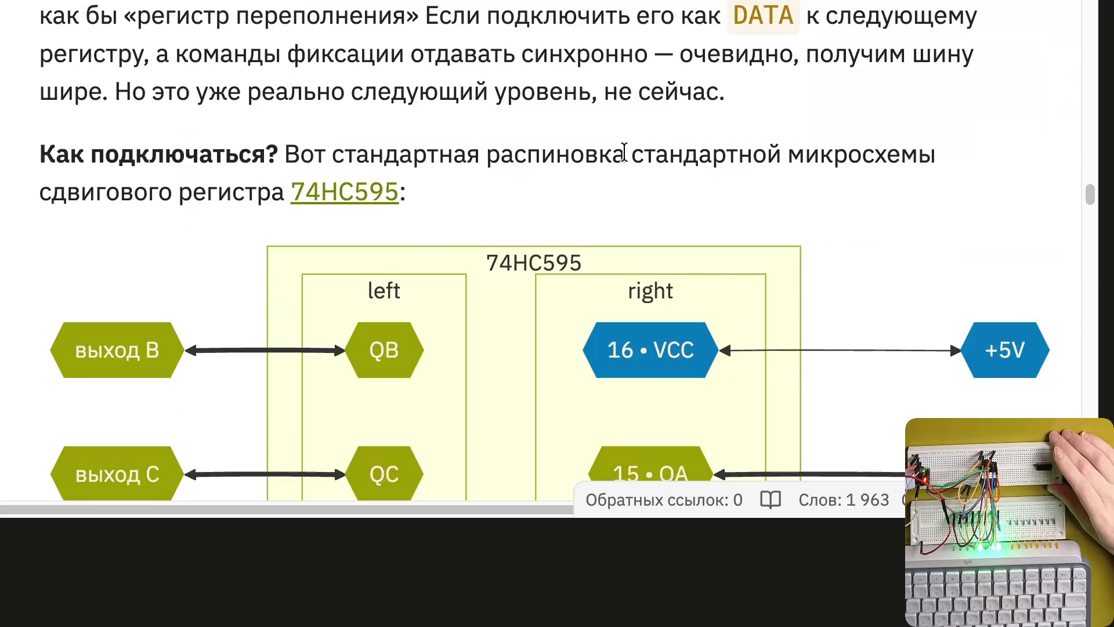
{"action": "scroll", "coordinate": [625, 149], "scroll_direction": "up", "scroll_amount": 5}
{"action": "scroll", "coordinate": [625, 152], "scroll_direction": "up", "scroll_amount": 5}
{"action": "scroll", "coordinate": [625, 157], "scroll_direction": "up", "scroll_amount": 3}
{"action": "scroll", "coordinate": [625, 158], "scroll_direction": "up", "scroll_amount": 5}
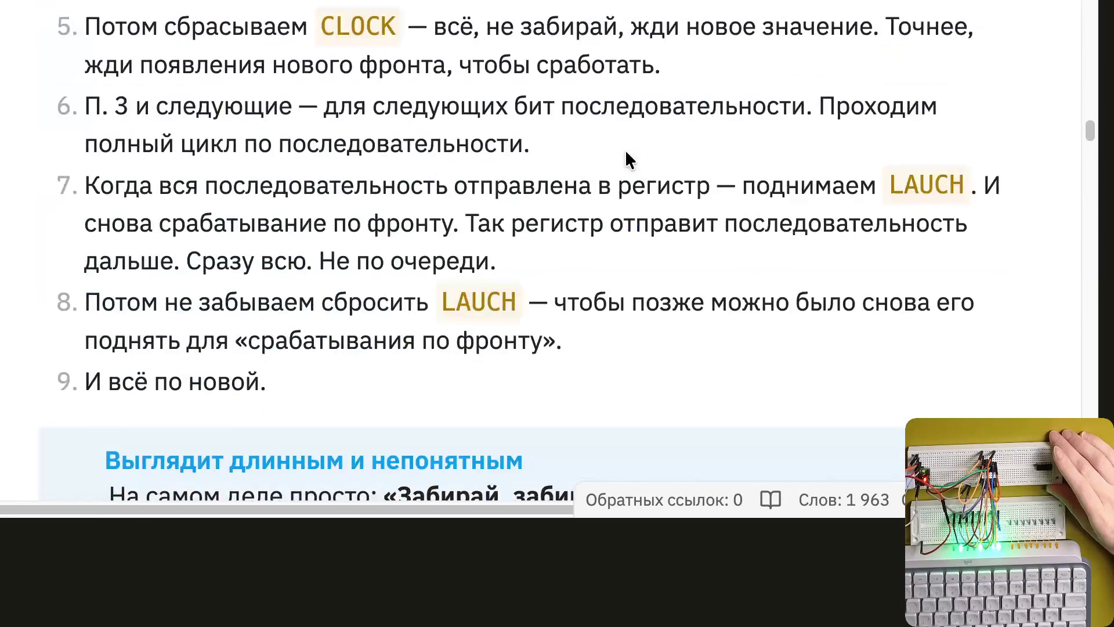
{"action": "scroll", "coordinate": [625, 157], "scroll_direction": "up", "scroll_amount": 5}
{"action": "scroll", "coordinate": [626, 154], "scroll_direction": "up", "scroll_amount": 10}
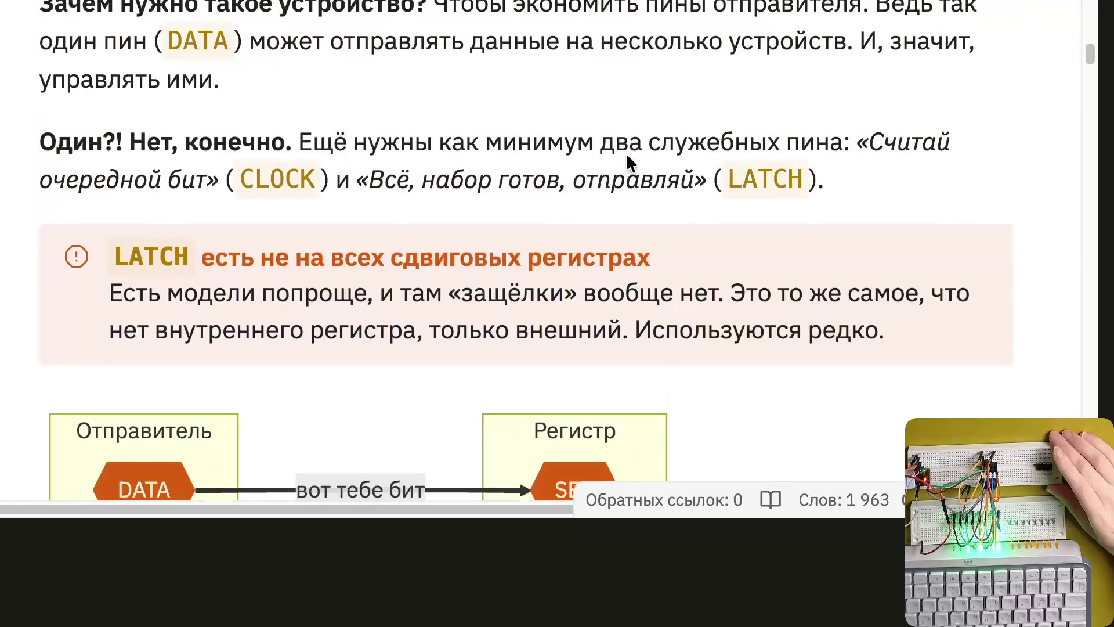
{"action": "scroll", "coordinate": [625, 153], "scroll_direction": "down", "scroll_amount": 10}
{"action": "scroll", "coordinate": [626, 152], "scroll_direction": "up", "scroll_amount": 3}
{"action": "scroll", "coordinate": [626, 153], "scroll_direction": "up", "scroll_amount": 5}
{"action": "scroll", "coordinate": [626, 155], "scroll_direction": "up", "scroll_amount": 1}
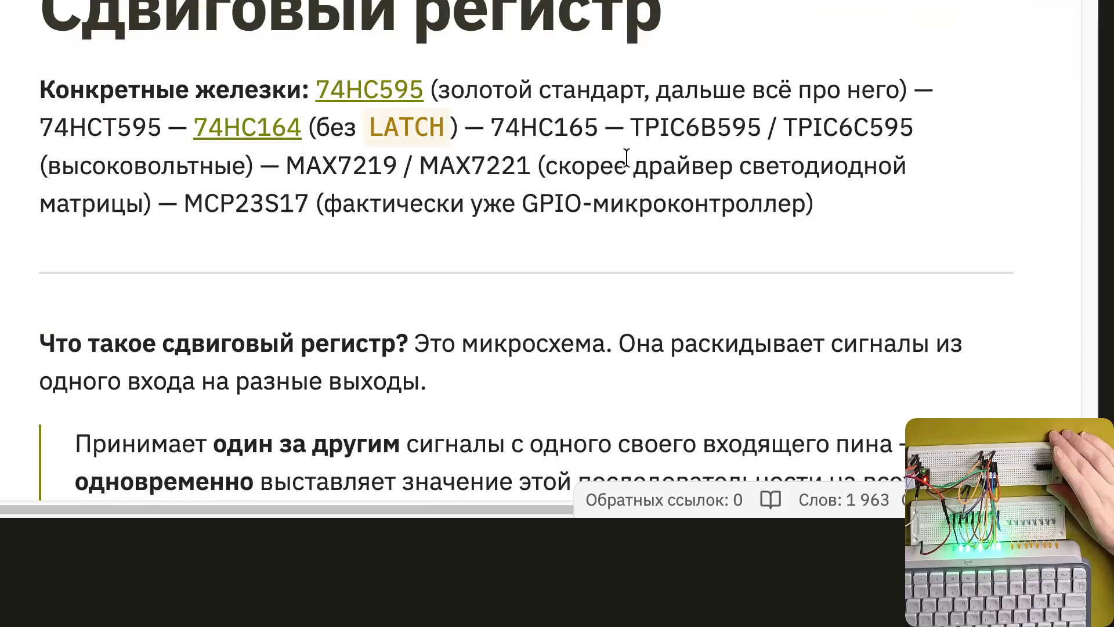
{"action": "scroll", "coordinate": [626, 156], "scroll_direction": "up", "scroll_amount": 1}
{"action": "scroll", "coordinate": [625, 155], "scroll_direction": "down", "scroll_amount": 6}
{"action": "scroll", "coordinate": [630, 165], "scroll_direction": "down", "scroll_amount": 5}
{"action": "scroll", "coordinate": [626, 156], "scroll_direction": "down", "scroll_amount": 3}
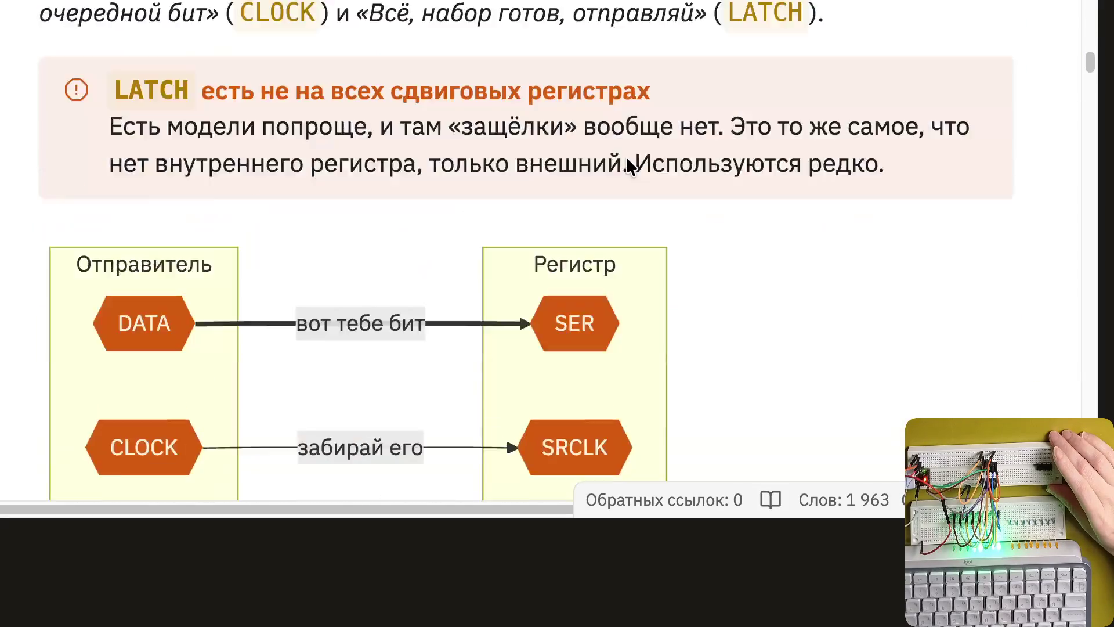
{"action": "scroll", "coordinate": [625, 156], "scroll_direction": "down", "scroll_amount": 5}
{"action": "scroll", "coordinate": [626, 158], "scroll_direction": "down", "scroll_amount": 4}
{"action": "scroll", "coordinate": [626, 159], "scroll_direction": "down", "scroll_amount": 3}
{"action": "scroll", "coordinate": [626, 159], "scroll_direction": "down", "scroll_amount": 1}
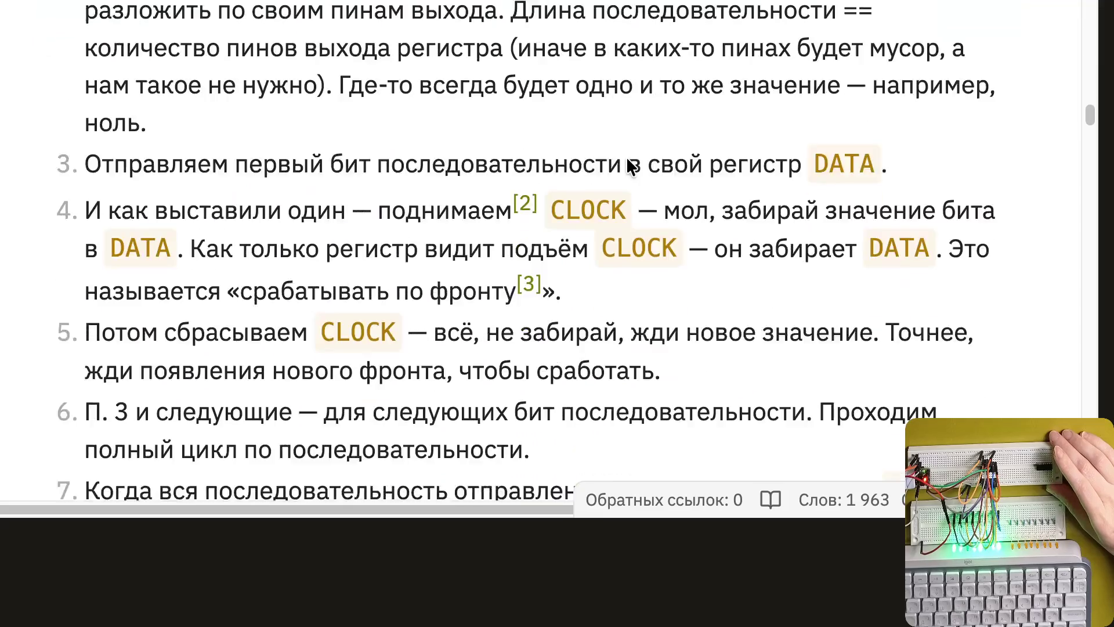
{"action": "scroll", "coordinate": [626, 159], "scroll_direction": "down", "scroll_amount": 6}
{"action": "scroll", "coordinate": [626, 157], "scroll_direction": "down", "scroll_amount": 3}
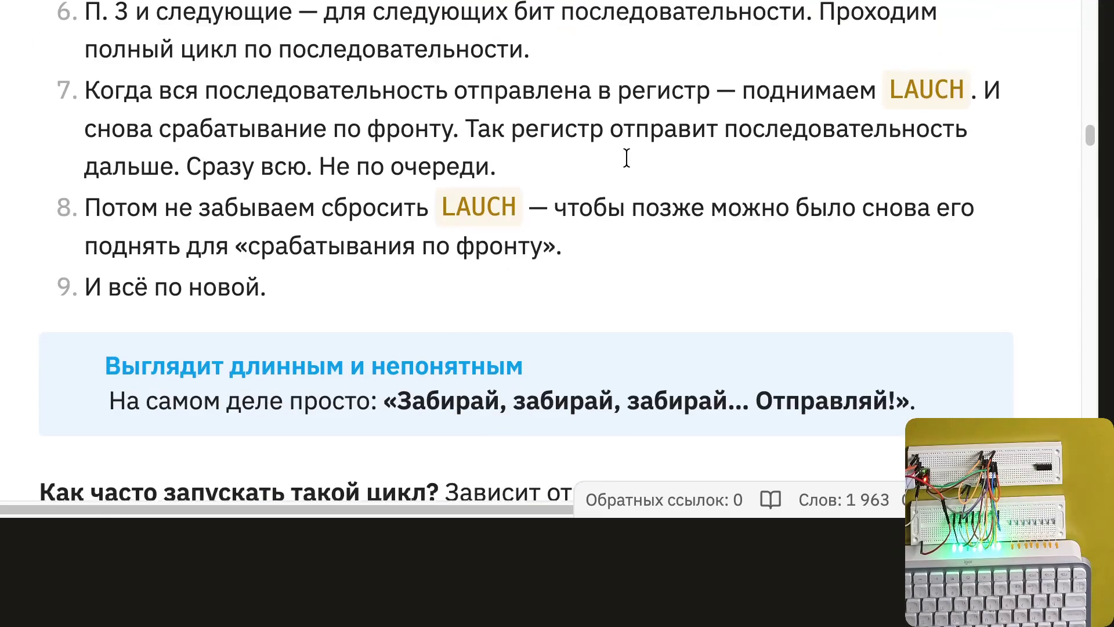
{"action": "scroll", "coordinate": [625, 157], "scroll_direction": "down", "scroll_amount": 6}
{"action": "scroll", "coordinate": [625, 156], "scroll_direction": "down", "scroll_amount": 3}
{"action": "scroll", "coordinate": [626, 156], "scroll_direction": "down", "scroll_amount": 4}
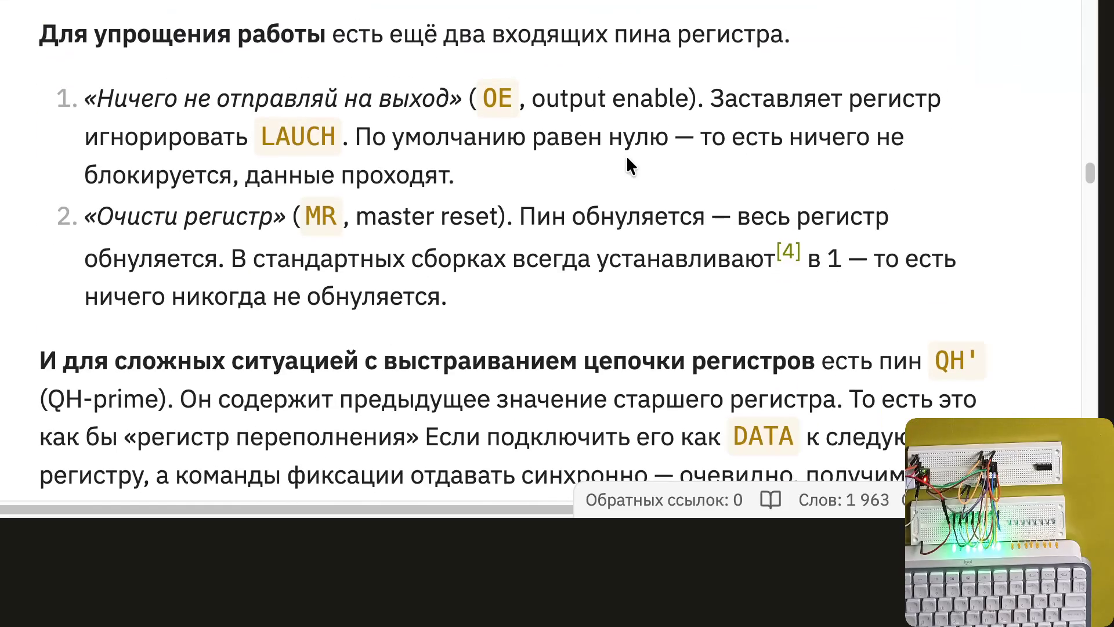
{"action": "scroll", "coordinate": [626, 157], "scroll_direction": "down", "scroll_amount": 1}
{"action": "scroll", "coordinate": [626, 156], "scroll_direction": "down", "scroll_amount": 8}
{"action": "scroll", "coordinate": [626, 157], "scroll_direction": "down", "scroll_amount": 5}
{"action": "scroll", "coordinate": [625, 157], "scroll_direction": "down", "scroll_amount": 4}
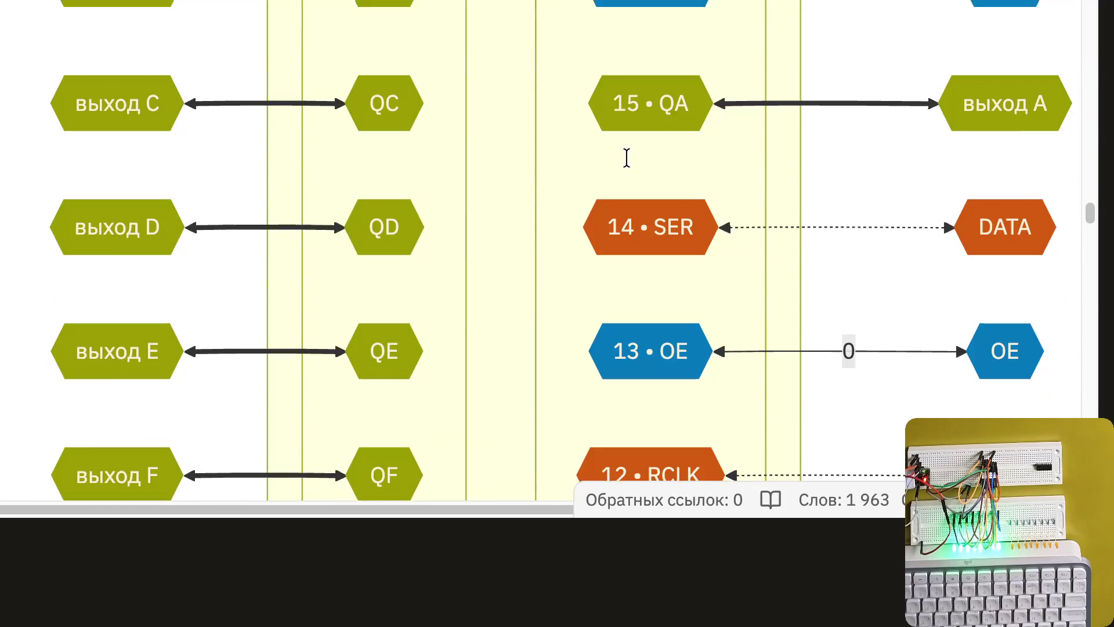
{"action": "scroll", "coordinate": [626, 156], "scroll_direction": "down", "scroll_amount": 3}
{"action": "scroll", "coordinate": [629, 166], "scroll_direction": "down", "scroll_amount": 1}
{"action": "scroll", "coordinate": [629, 166], "scroll_direction": "down", "scroll_amount": 8}
{"action": "scroll", "coordinate": [622, 194], "scroll_direction": "down", "scroll_amount": 1}
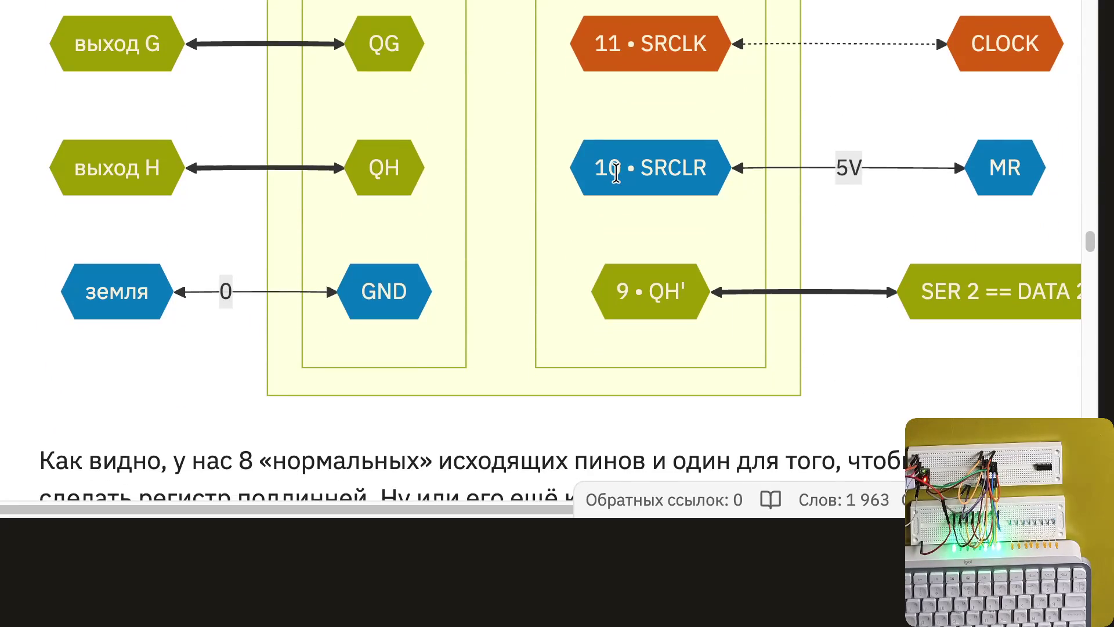
{"action": "scroll", "coordinate": [610, 166], "scroll_direction": "down", "scroll_amount": 4}
{"action": "scroll", "coordinate": [615, 174], "scroll_direction": "down", "scroll_amount": 3}
{"action": "scroll", "coordinate": [616, 172], "scroll_direction": "down", "scroll_amount": 3}
{"action": "scroll", "coordinate": [617, 171], "scroll_direction": "down", "scroll_amount": 1}
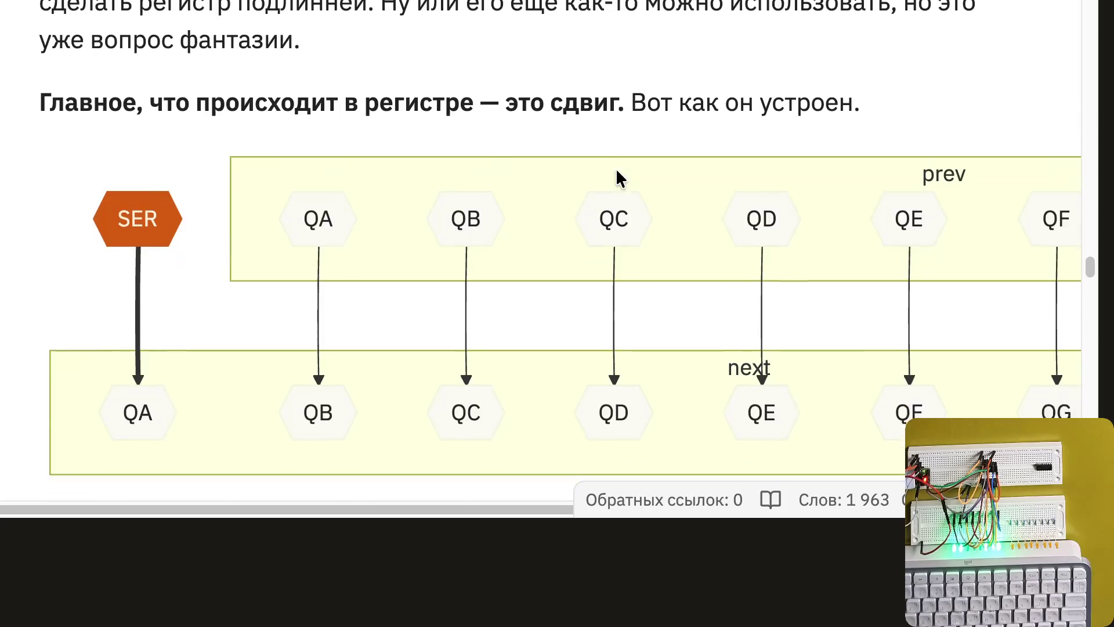
{"action": "scroll", "coordinate": [618, 174], "scroll_direction": "down", "scroll_amount": 4}
{"action": "scroll", "coordinate": [618, 177], "scroll_direction": "down", "scroll_amount": 8}
{"action": "scroll", "coordinate": [615, 172], "scroll_direction": "down", "scroll_amount": 3}
{"action": "scroll", "coordinate": [615, 172], "scroll_direction": "down", "scroll_amount": 1}
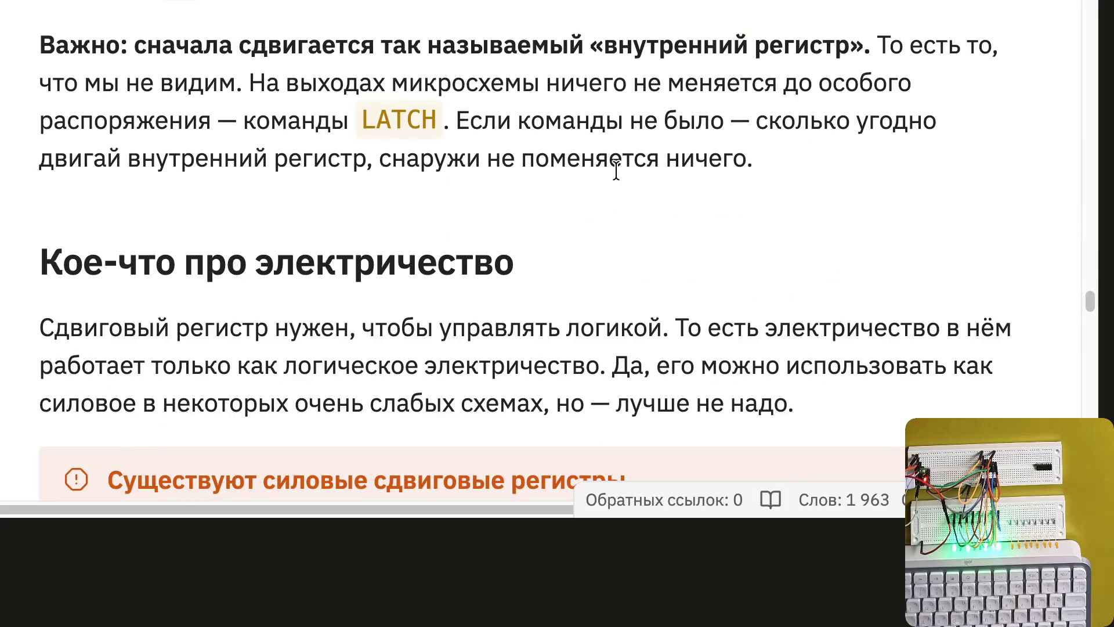
{"action": "scroll", "coordinate": [615, 172], "scroll_direction": "down", "scroll_amount": 3}
{"action": "scroll", "coordinate": [615, 168], "scroll_direction": "down", "scroll_amount": 1}
{"action": "scroll", "coordinate": [615, 168], "scroll_direction": "down", "scroll_amount": 3}
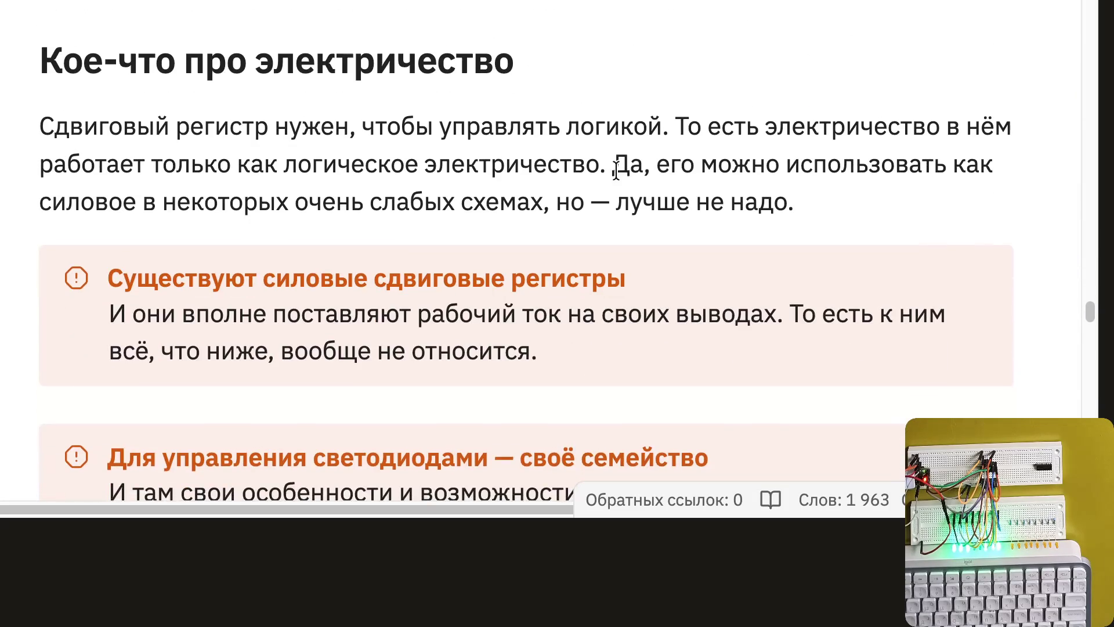
{"action": "scroll", "coordinate": [615, 170], "scroll_direction": "down", "scroll_amount": 2}
{"action": "scroll", "coordinate": [615, 169], "scroll_direction": "down", "scroll_amount": 1}
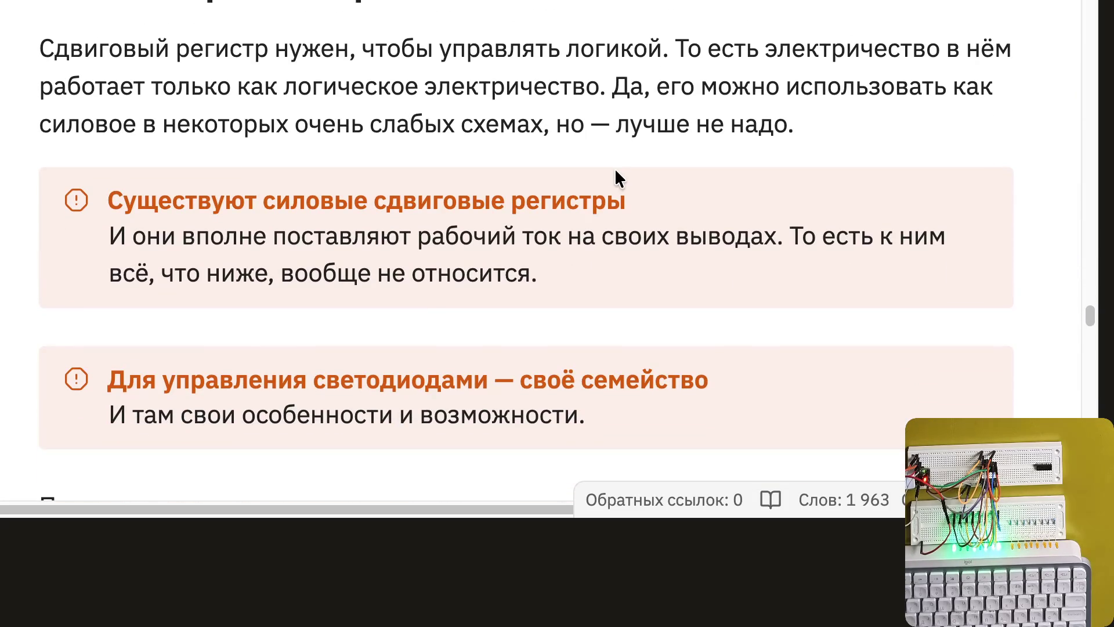
{"action": "scroll", "coordinate": [614, 174], "scroll_direction": "down", "scroll_amount": 1}
{"action": "scroll", "coordinate": [614, 174], "scroll_direction": "down", "scroll_amount": 3}
{"action": "scroll", "coordinate": [615, 174], "scroll_direction": "down", "scroll_amount": 1}
{"action": "scroll", "coordinate": [615, 174], "scroll_direction": "down", "scroll_amount": 5}
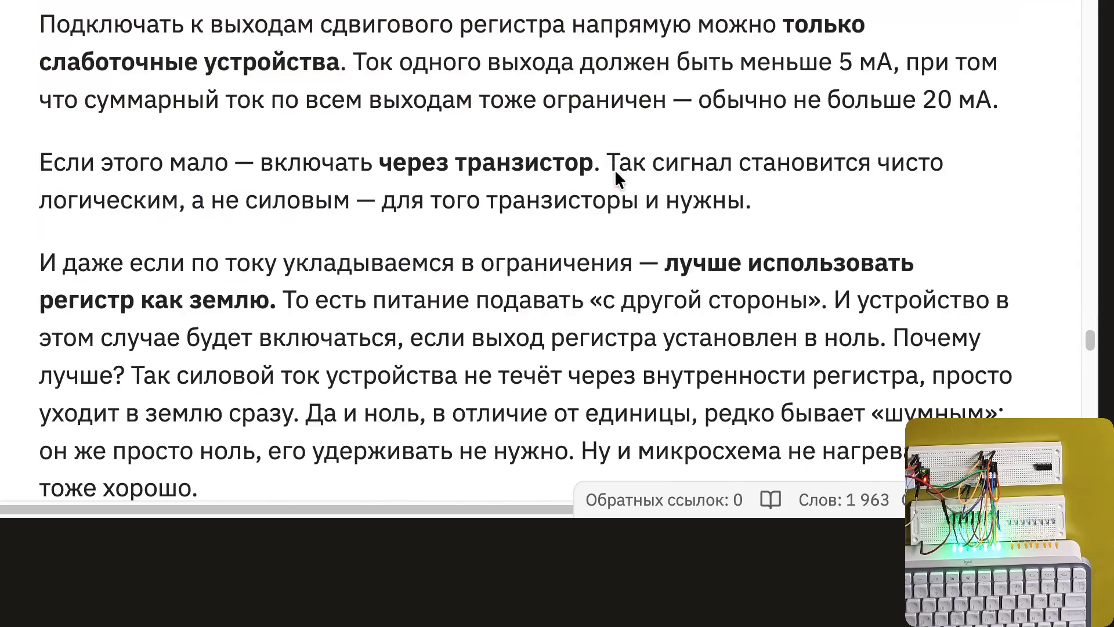
{"action": "scroll", "coordinate": [614, 169], "scroll_direction": "down", "scroll_amount": 3}
{"action": "scroll", "coordinate": [615, 170], "scroll_direction": "down", "scroll_amount": 5}
{"action": "scroll", "coordinate": [614, 169], "scroll_direction": "down", "scroll_amount": 3}
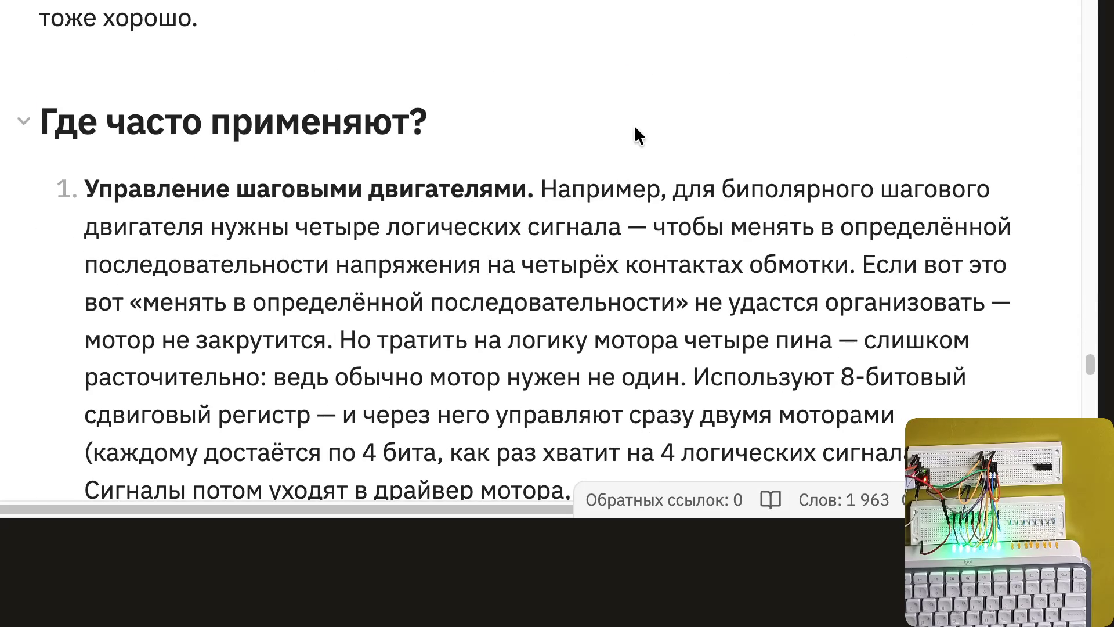
{"action": "scroll", "coordinate": [628, 130], "scroll_direction": "up", "scroll_amount": 1}
{"action": "scroll", "coordinate": [601, 140], "scroll_direction": "down", "scroll_amount": 2}
{"action": "scroll", "coordinate": [489, 154], "scroll_direction": "down", "scroll_amount": 1}
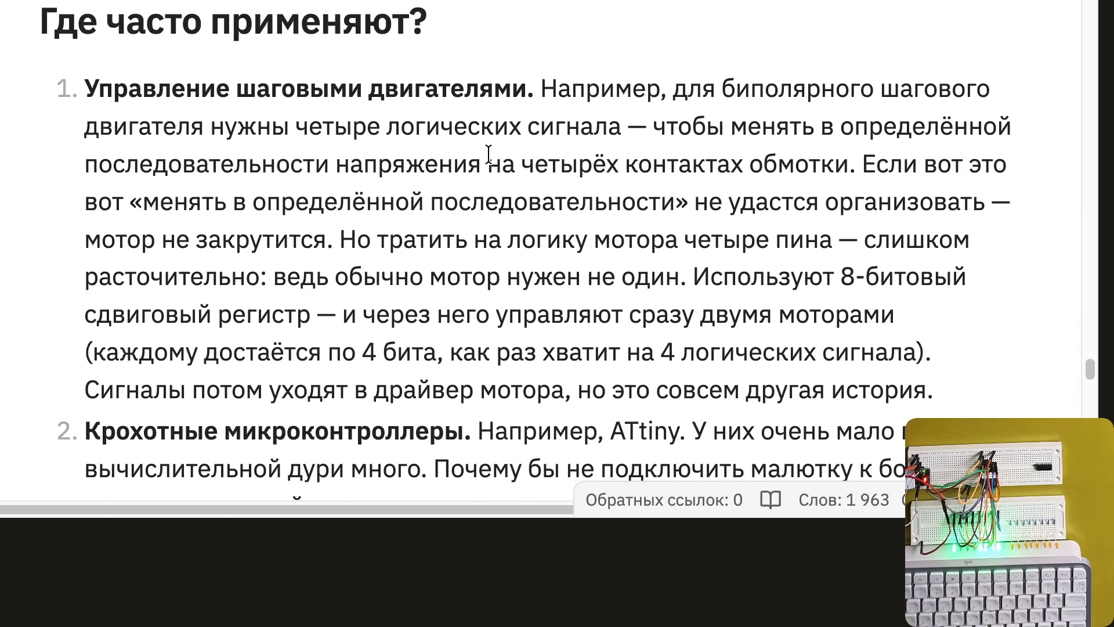
{"action": "scroll", "coordinate": [489, 152], "scroll_direction": "down", "scroll_amount": 2}
{"action": "scroll", "coordinate": [490, 152], "scroll_direction": "down", "scroll_amount": 1}
{"action": "scroll", "coordinate": [489, 153], "scroll_direction": "up", "scroll_amount": 3}
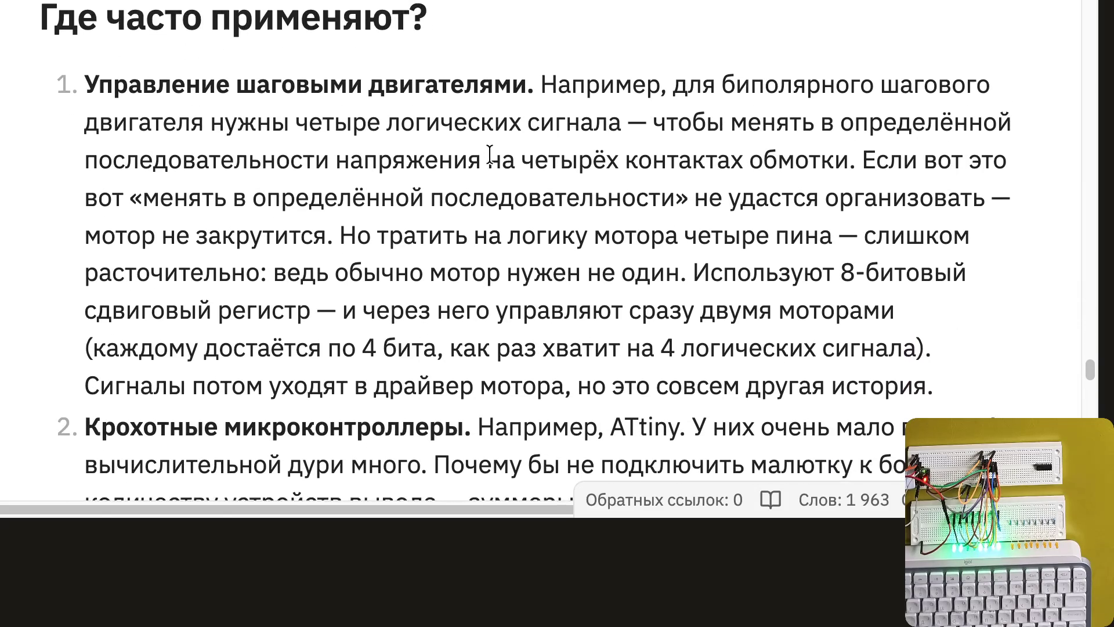
{"action": "scroll", "coordinate": [490, 153], "scroll_direction": "down", "scroll_amount": 6}
{"action": "scroll", "coordinate": [489, 155], "scroll_direction": "down", "scroll_amount": 3}
{"action": "scroll", "coordinate": [489, 156], "scroll_direction": "down", "scroll_amount": 1}
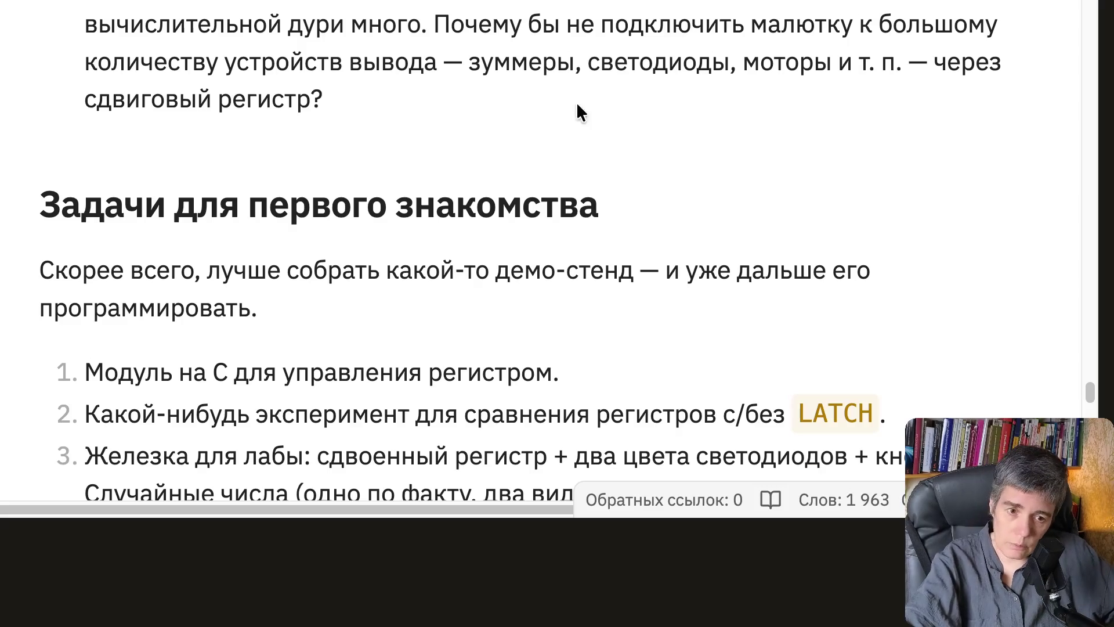
{"action": "scroll", "coordinate": [441, 183], "scroll_direction": "up", "scroll_amount": 1}
{"action": "scroll", "coordinate": [441, 178], "scroll_direction": "up", "scroll_amount": 3}
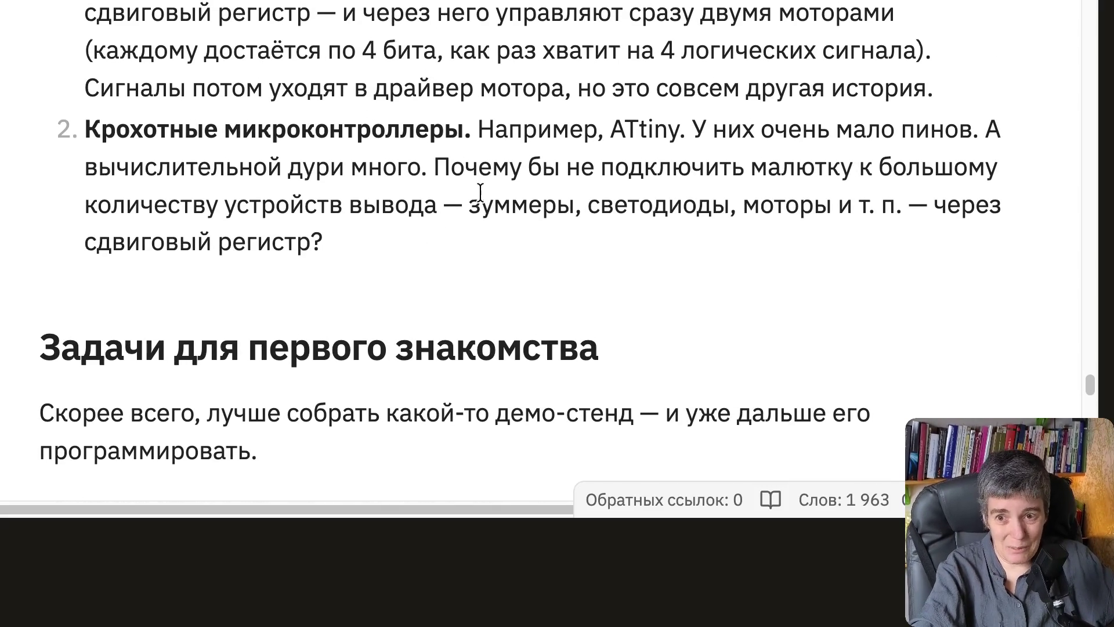
{"action": "scroll", "coordinate": [480, 193], "scroll_direction": "down", "scroll_amount": 1}
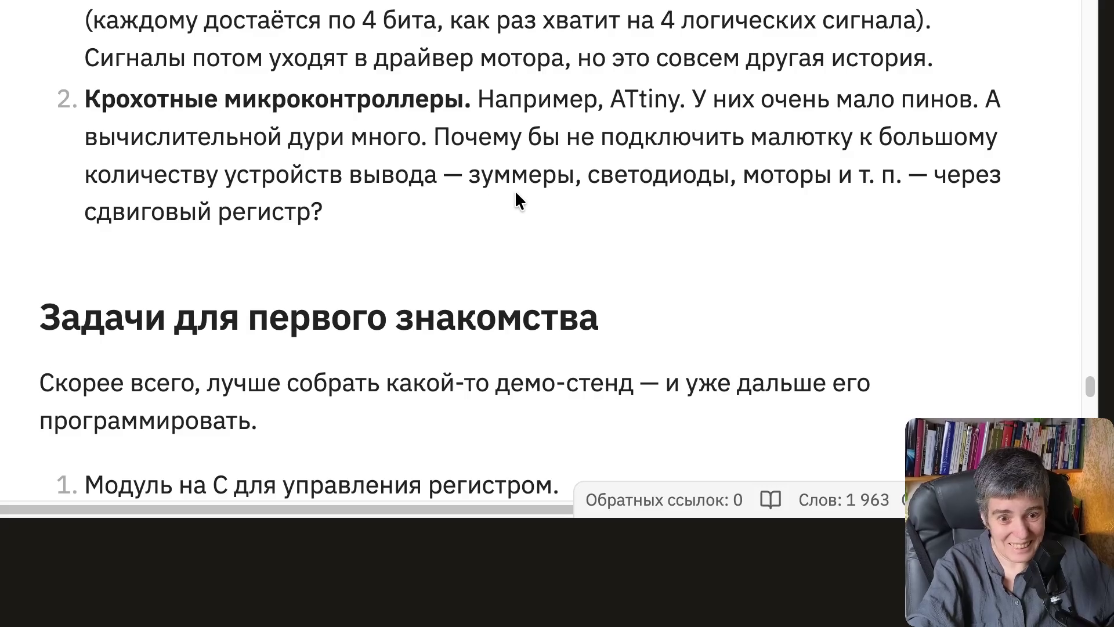
{"action": "scroll", "coordinate": [518, 189], "scroll_direction": "down", "scroll_amount": 1}
{"action": "scroll", "coordinate": [597, 197], "scroll_direction": "down", "scroll_amount": 4}
{"action": "scroll", "coordinate": [608, 197], "scroll_direction": "down", "scroll_amount": 2}
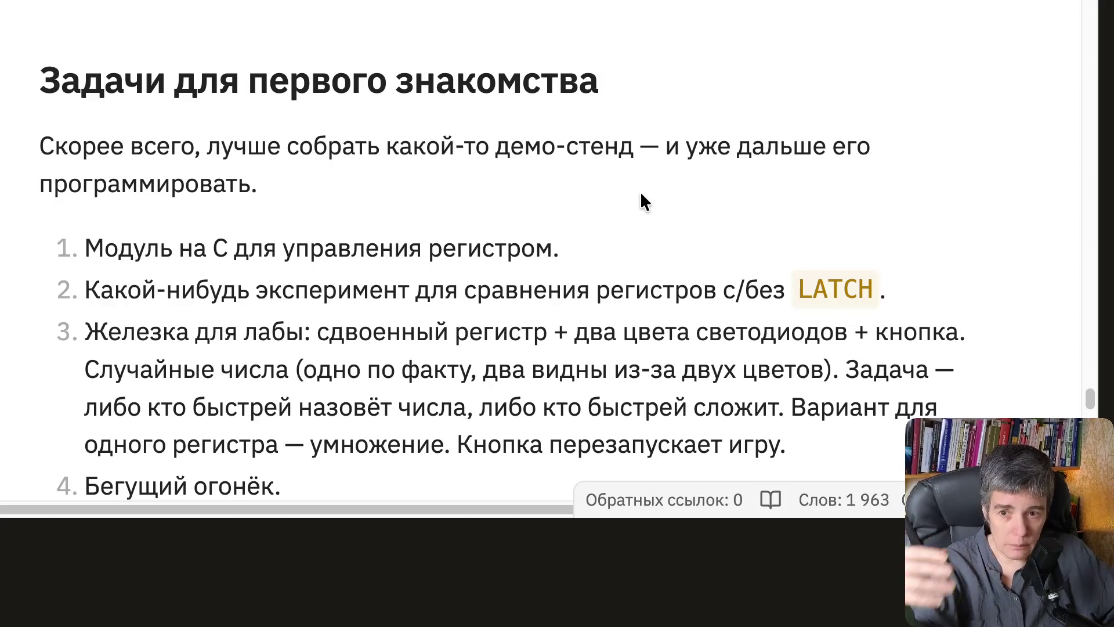
{"action": "scroll", "coordinate": [623, 216], "scroll_direction": "down", "scroll_amount": 1}
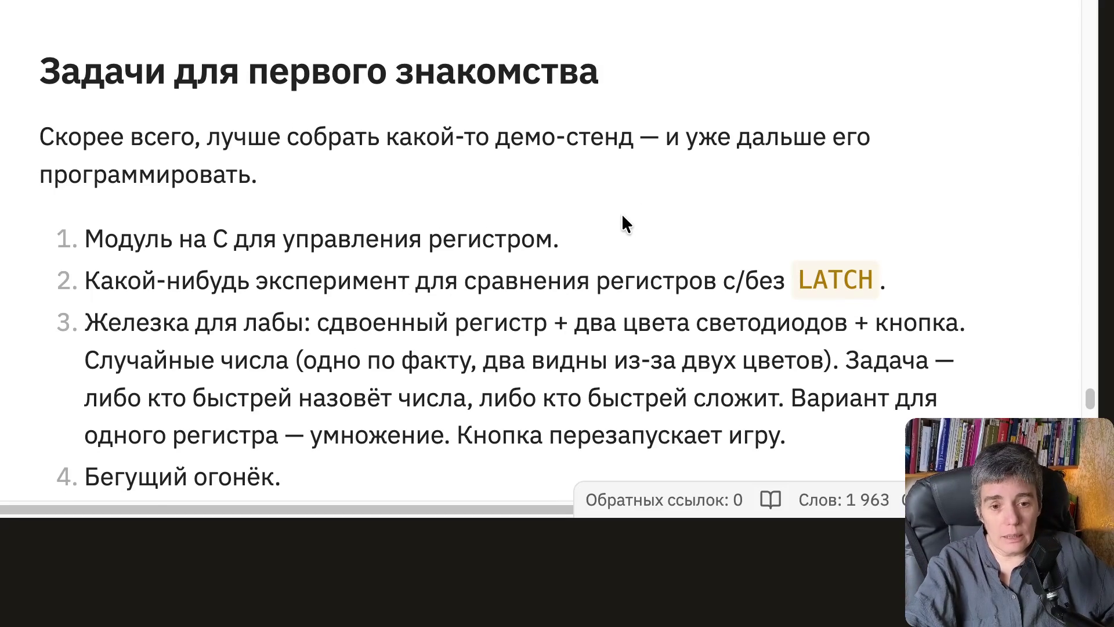
{"action": "scroll", "coordinate": [622, 213], "scroll_direction": "down", "scroll_amount": 2}
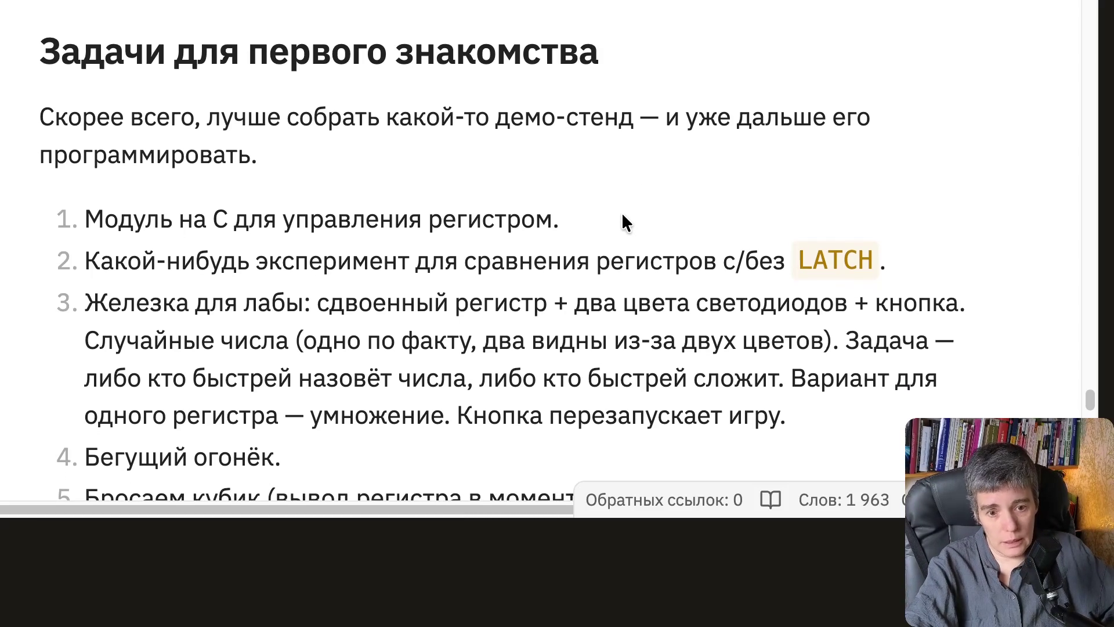
{"action": "scroll", "coordinate": [622, 212], "scroll_direction": "down", "scroll_amount": 1}
{"action": "scroll", "coordinate": [621, 212], "scroll_direction": "down", "scroll_amount": 3}
{"action": "scroll", "coordinate": [622, 212], "scroll_direction": "down", "scroll_amount": 3}
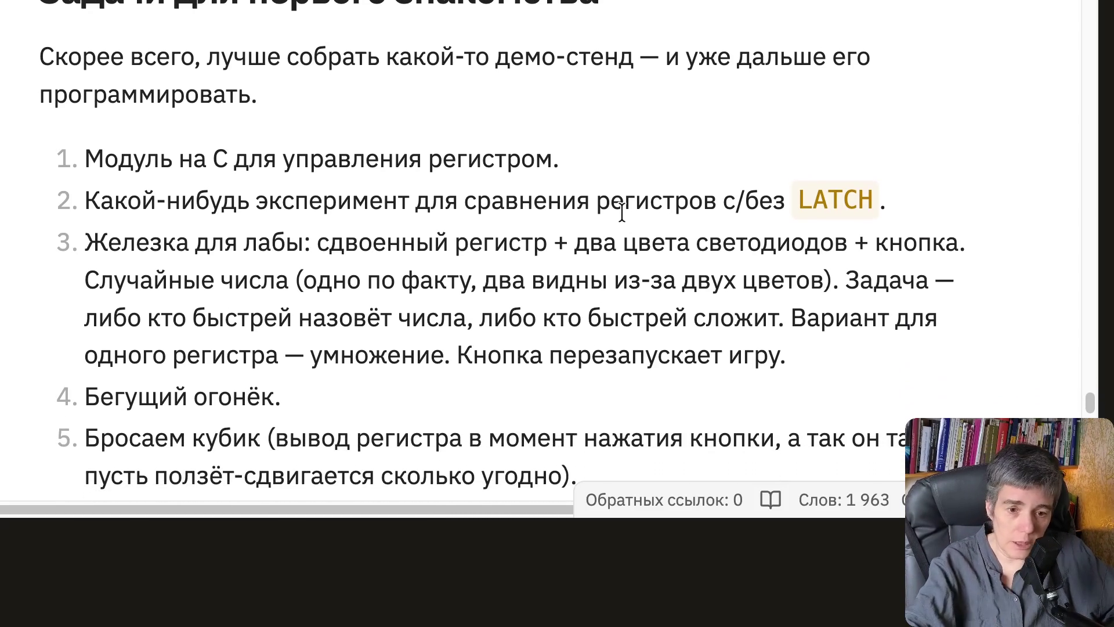
{"action": "scroll", "coordinate": [621, 212], "scroll_direction": "down", "scroll_amount": 5}
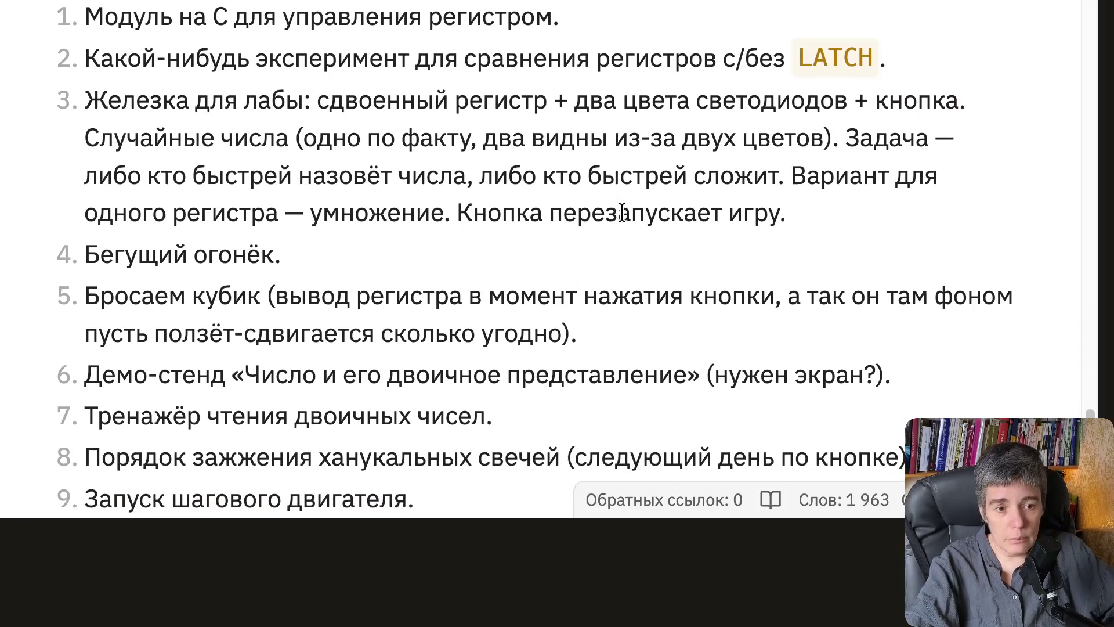
{"action": "scroll", "coordinate": [622, 212], "scroll_direction": "down", "scroll_amount": 1}
{"action": "scroll", "coordinate": [622, 211], "scroll_direction": "down", "scroll_amount": 1}
{"action": "scroll", "coordinate": [322, 268], "scroll_direction": "down", "scroll_amount": 3}
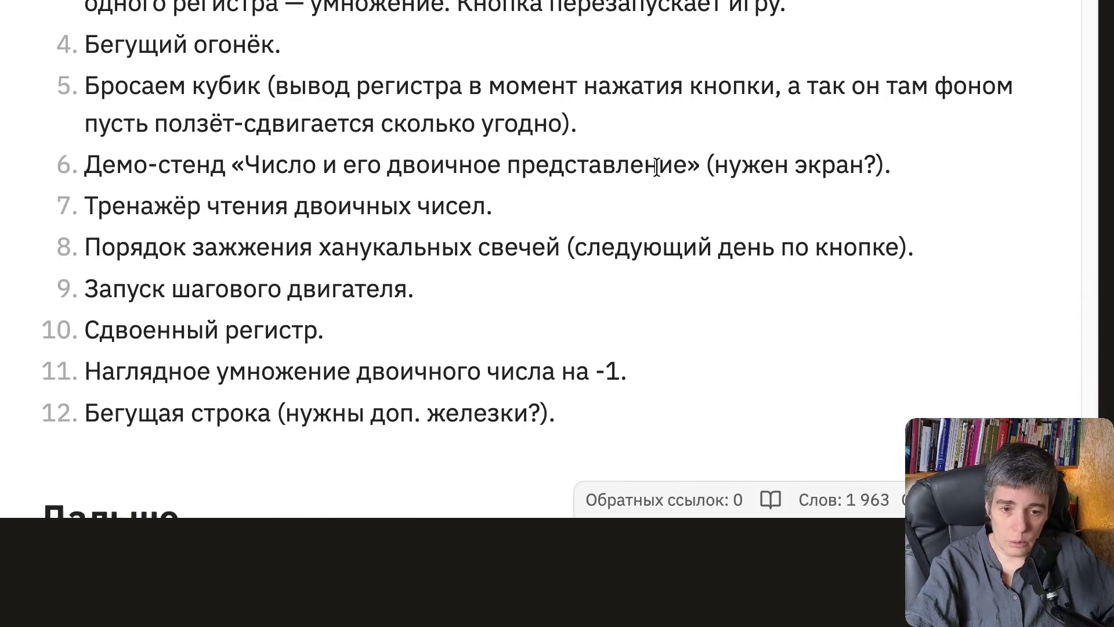
{"action": "scroll", "coordinate": [710, 316], "scroll_direction": "down", "scroll_amount": 2}
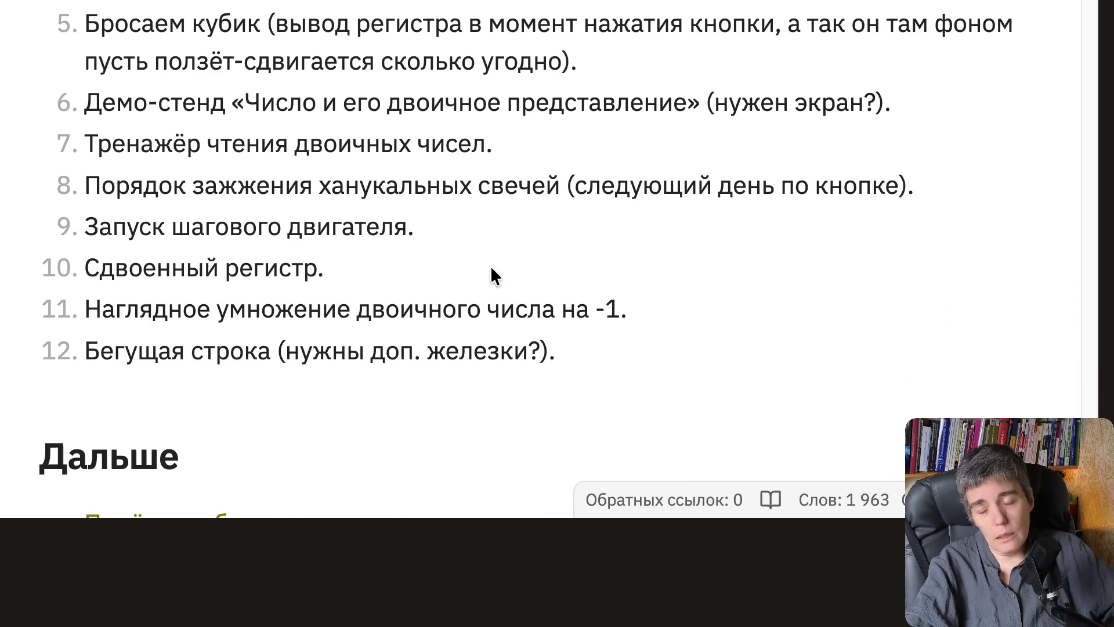
{"action": "scroll", "coordinate": [489, 266], "scroll_direction": "down", "scroll_amount": 3}
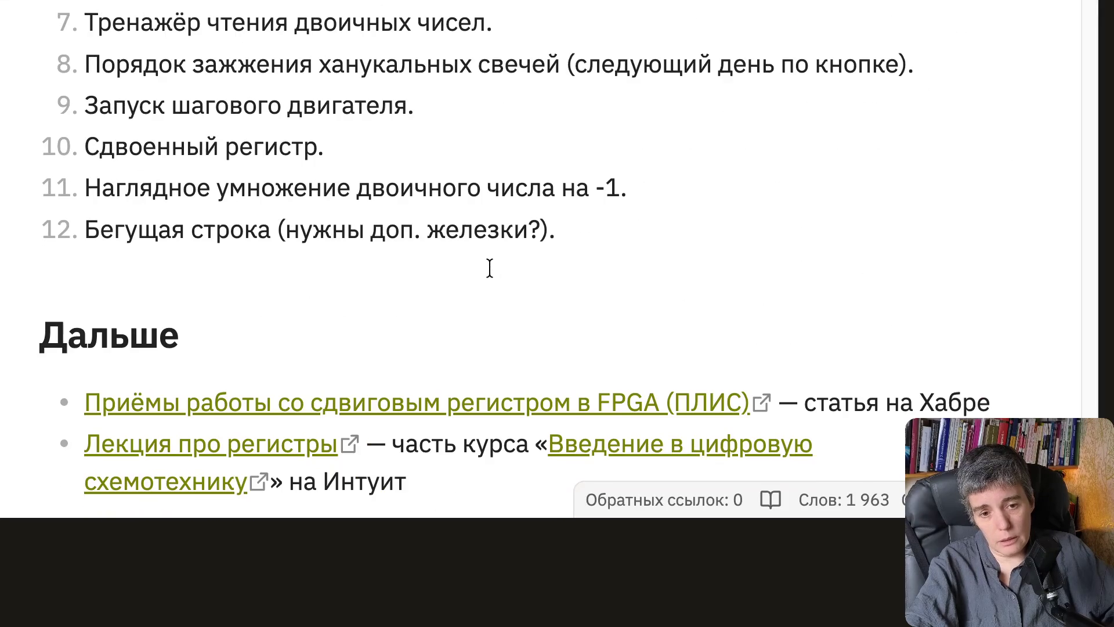
{"action": "scroll", "coordinate": [491, 269], "scroll_direction": "up", "scroll_amount": 1}
{"action": "scroll", "coordinate": [488, 266], "scroll_direction": "down", "scroll_amount": 1}
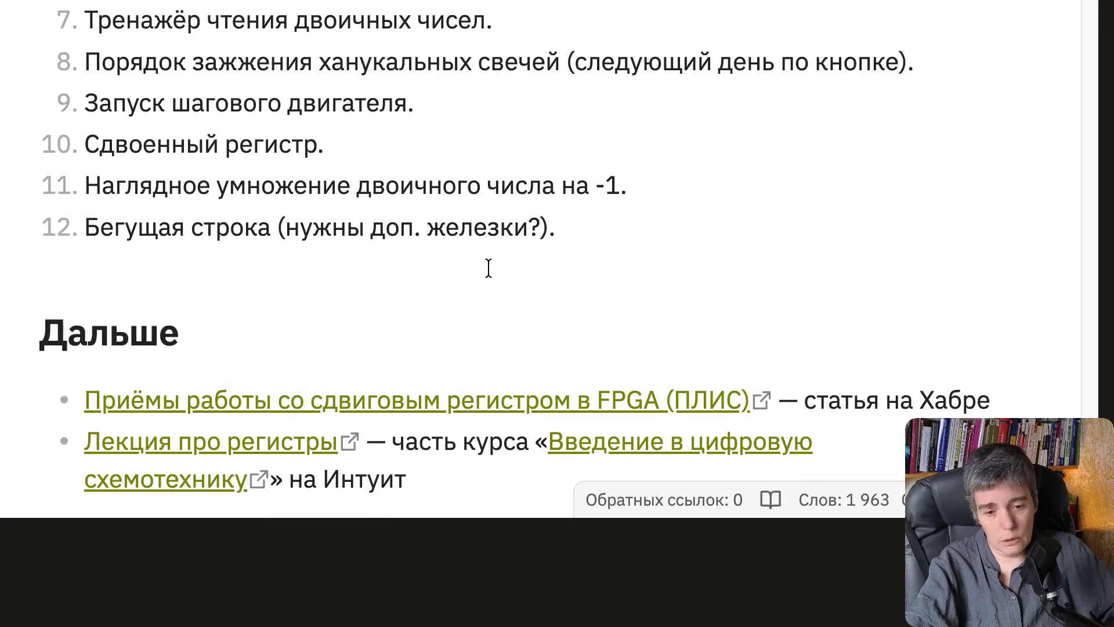
{"action": "scroll", "coordinate": [391, 322], "scroll_direction": "down", "scroll_amount": 3}
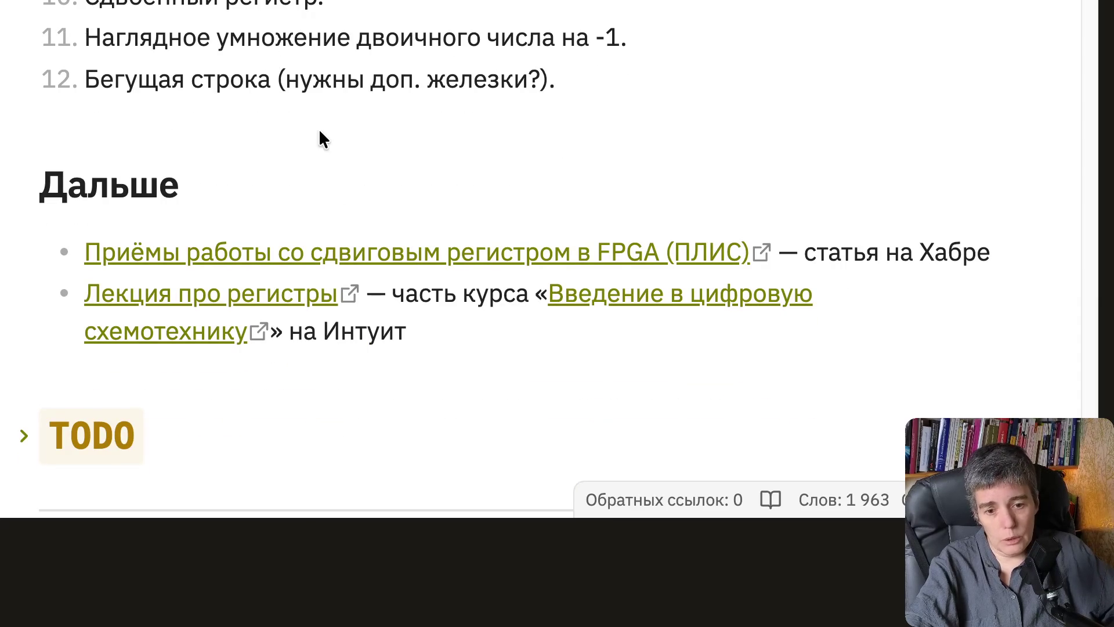
{"action": "scroll", "coordinate": [319, 132], "scroll_direction": "down", "scroll_amount": 3}
{"action": "scroll", "coordinate": [437, 334], "scroll_direction": "down", "scroll_amount": 3}
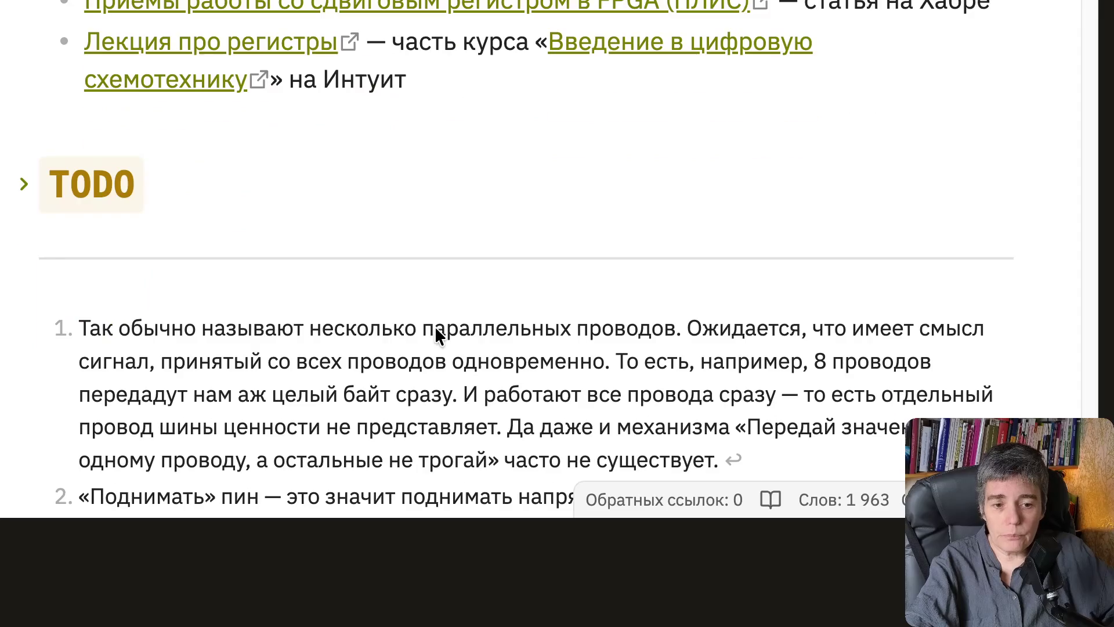
{"action": "scroll", "coordinate": [436, 331], "scroll_direction": "down", "scroll_amount": 10}
{"action": "scroll", "coordinate": [436, 324], "scroll_direction": "up", "scroll_amount": 10}
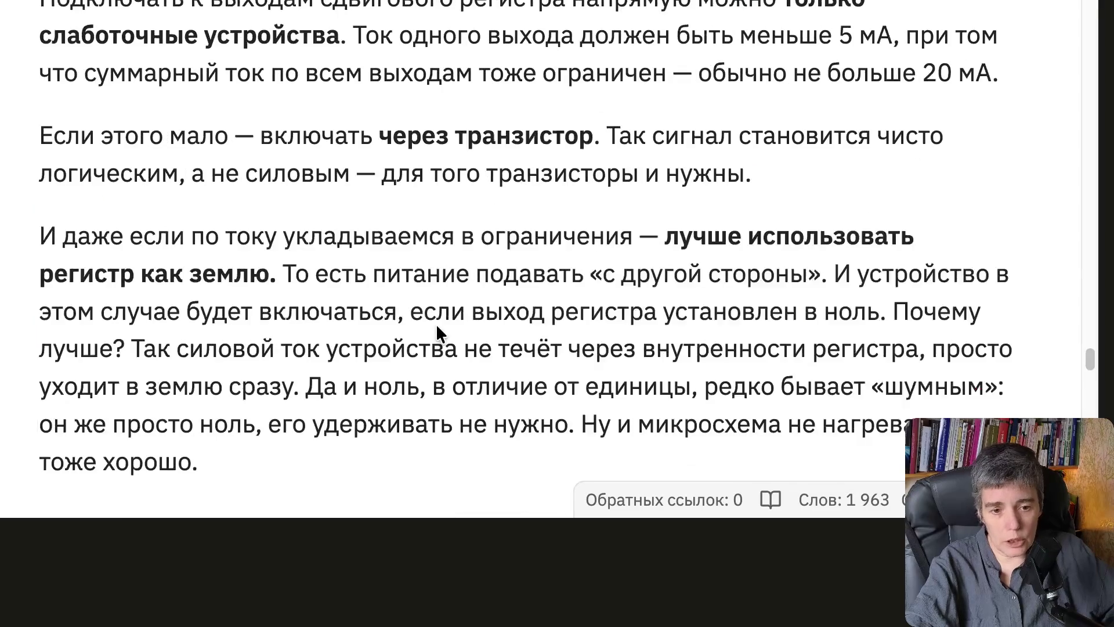
{"action": "scroll", "coordinate": [436, 323], "scroll_direction": "up", "scroll_amount": 3}
{"action": "scroll", "coordinate": [438, 320], "scroll_direction": "up", "scroll_amount": 10}
{"action": "scroll", "coordinate": [440, 318], "scroll_direction": "up", "scroll_amount": 10}
{"action": "scroll", "coordinate": [440, 318], "scroll_direction": "up", "scroll_amount": 3}
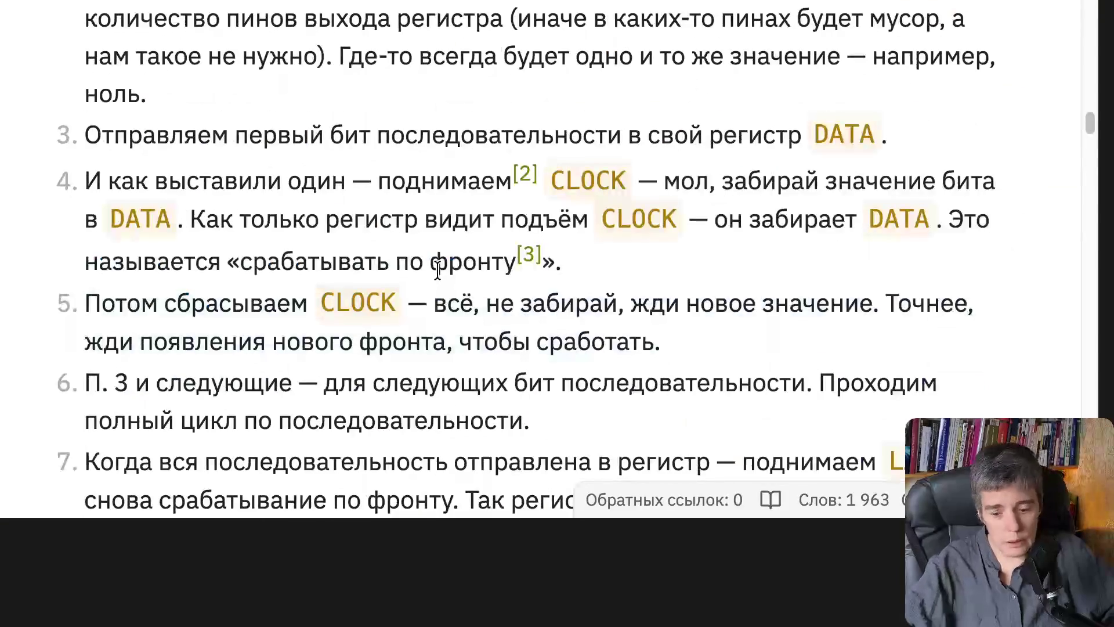
{"action": "scroll", "coordinate": [438, 287], "scroll_direction": "up", "scroll_amount": 10}
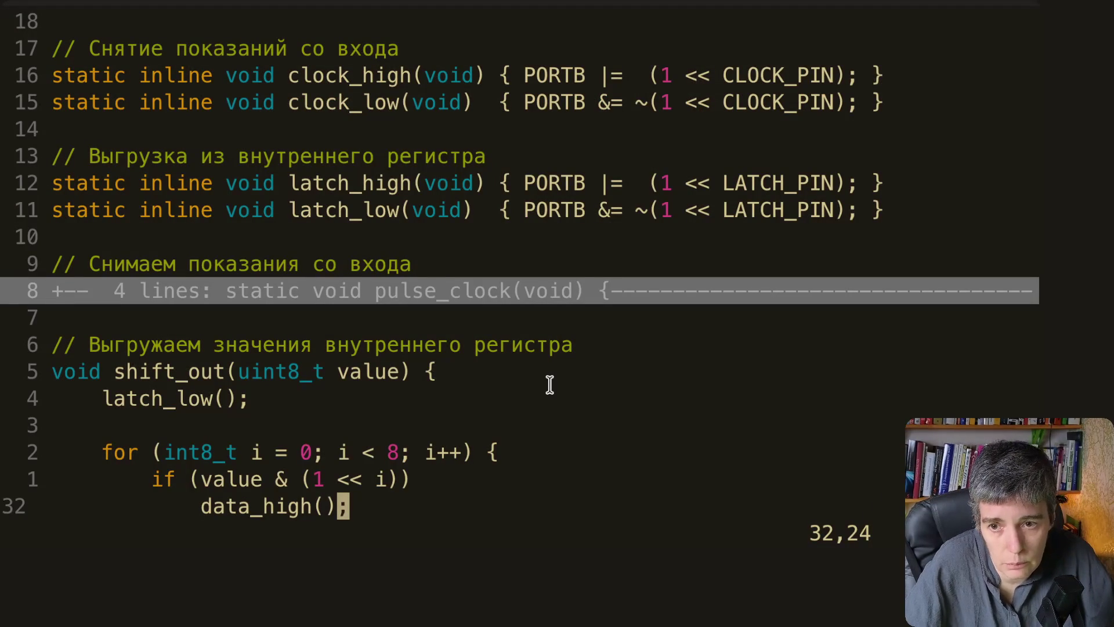
Check the if condition's parentheses above data_high(), then move down below the finished if/else block
{"action": "key", "text": "Up"}
{"action": "key", "text": "End"}
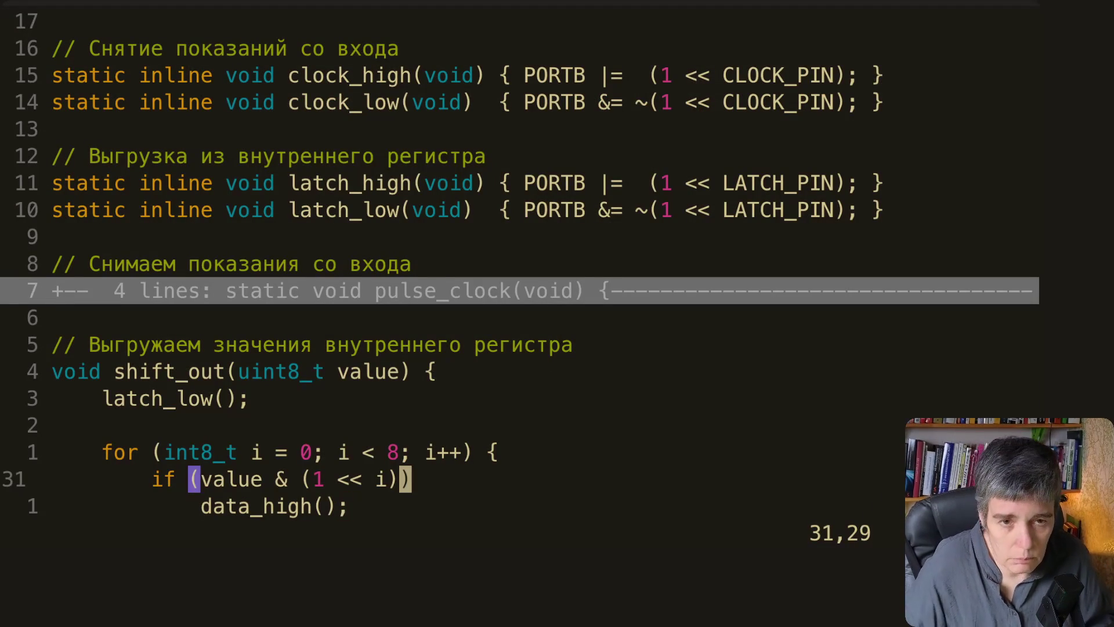
{"action": "key", "text": "Up"}
{"action": "key", "text": "Left"}
{"action": "key", "text": "Left"}
{"action": "key", "text": "Left"}
{"action": "key", "text": "Up"}
{"action": "key", "text": "Up"}
{"action": "key", "text": "Down"}
{"action": "key", "text": "Down"}
{"action": "key", "text": "Down"}
{"action": "key", "text": "j"}
{"action": "key", "text": "j"}
{"action": "key", "text": "j"}
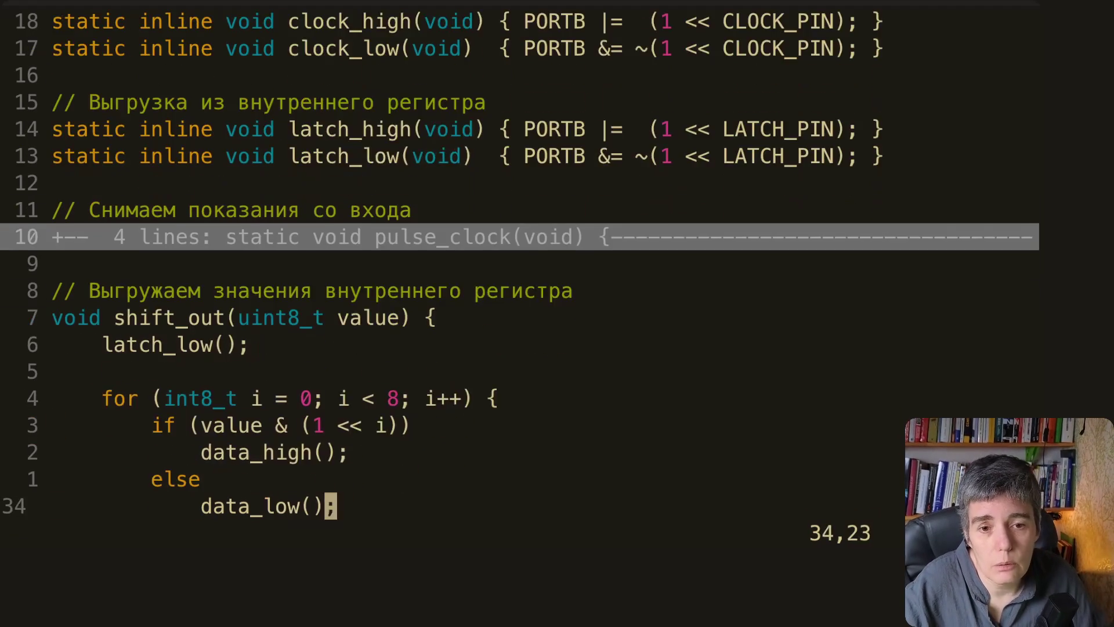
{"action": "key", "text": "j"}
{"action": "key", "text": "j"}
{"action": "key", "text": "j"}
{"action": "key", "text": "j"}
{"action": "key", "text": "j"}
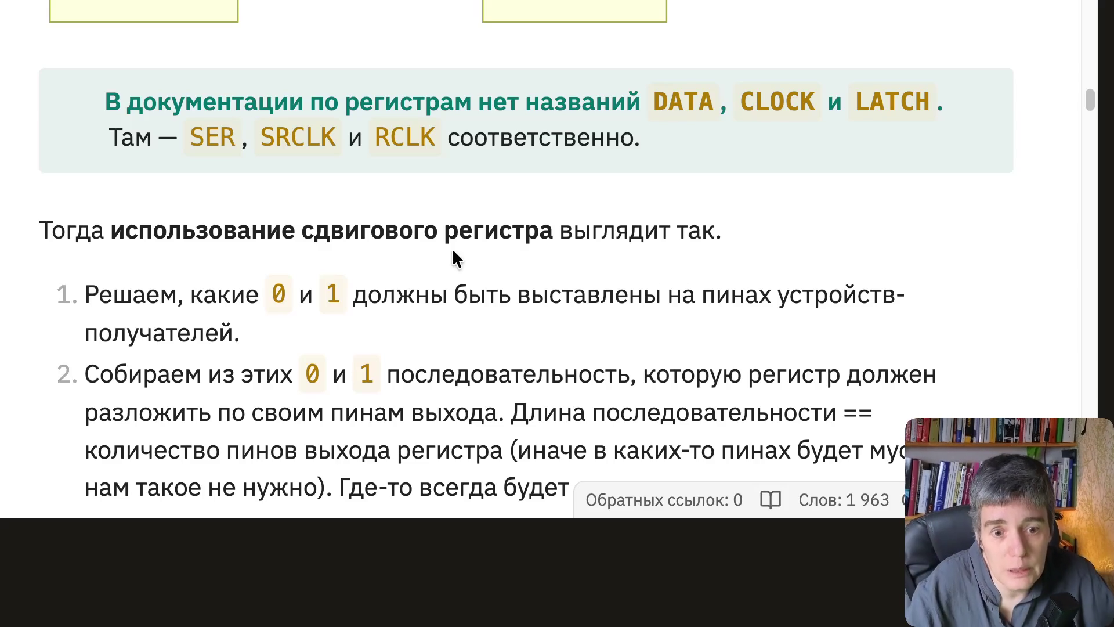
{"action": "scroll", "coordinate": [452, 252], "scroll_direction": "down", "scroll_amount": 3}
{"action": "scroll", "coordinate": [449, 254], "scroll_direction": "down", "scroll_amount": 1}
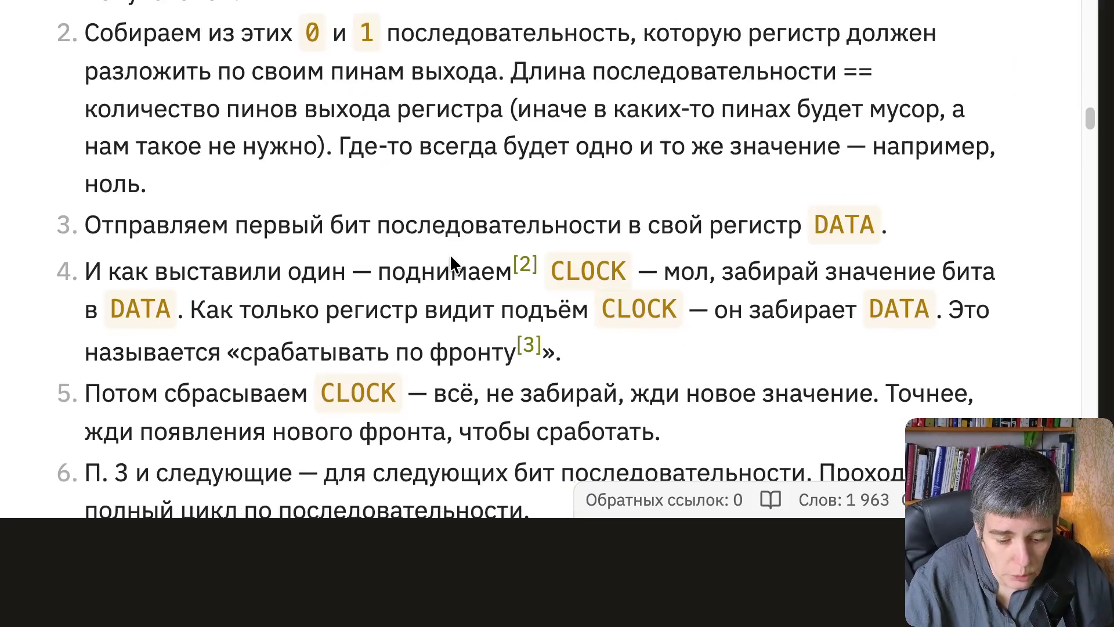
{"action": "scroll", "coordinate": [450, 253], "scroll_direction": "down", "scroll_amount": 2}
{"action": "scroll", "coordinate": [450, 253], "scroll_direction": "down", "scroll_amount": 2}
{"action": "scroll", "coordinate": [449, 254], "scroll_direction": "down", "scroll_amount": 2}
{"action": "scroll", "coordinate": [450, 254], "scroll_direction": "down", "scroll_amount": 1}
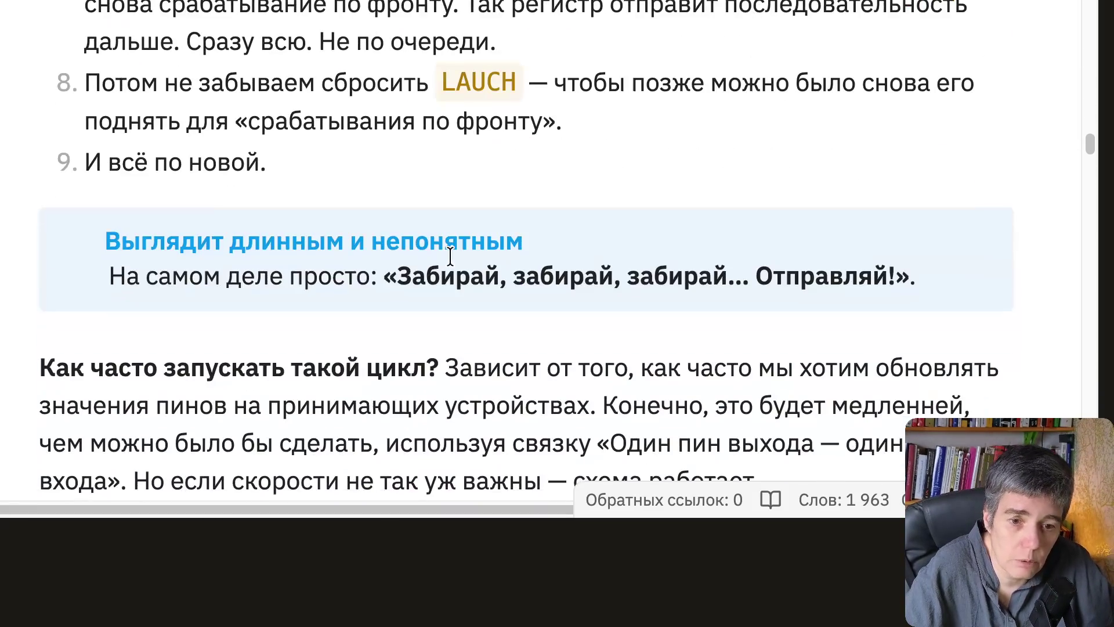
{"action": "scroll", "coordinate": [449, 253], "scroll_direction": "down", "scroll_amount": 1}
{"action": "scroll", "coordinate": [450, 254], "scroll_direction": "down", "scroll_amount": 1}
{"action": "scroll", "coordinate": [449, 253], "scroll_direction": "down", "scroll_amount": 2}
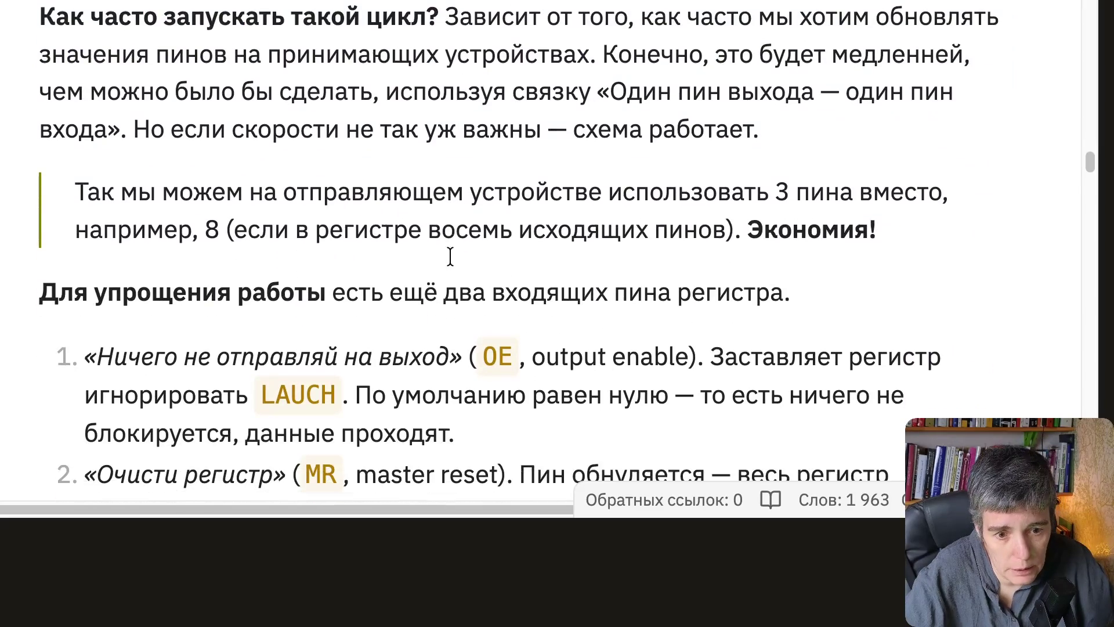